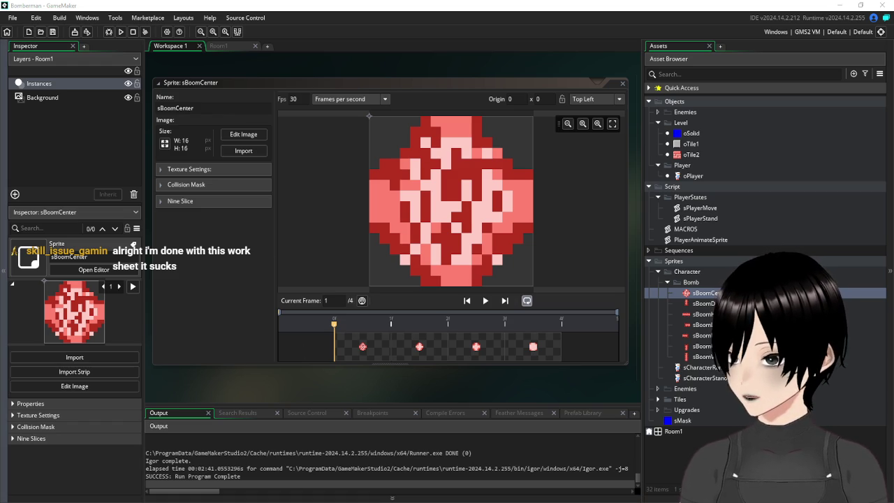
# Close the sBoomCenter sprite editor and collapse the Objects, Character and Sprites folders
pyautogui.click(623, 84)
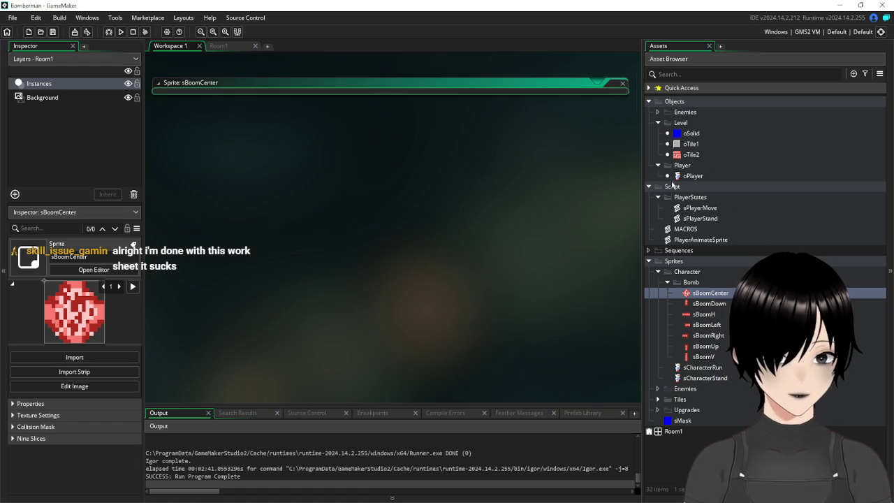
pyautogui.click(649, 101)
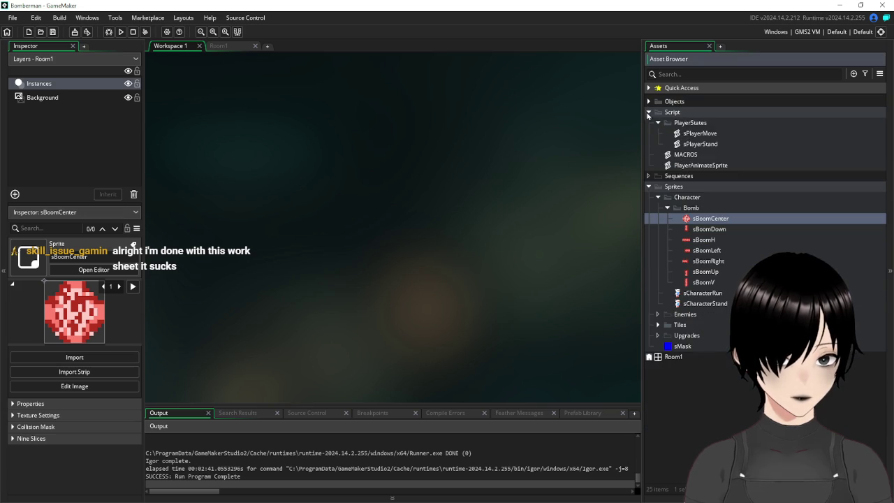
pyautogui.click(658, 198)
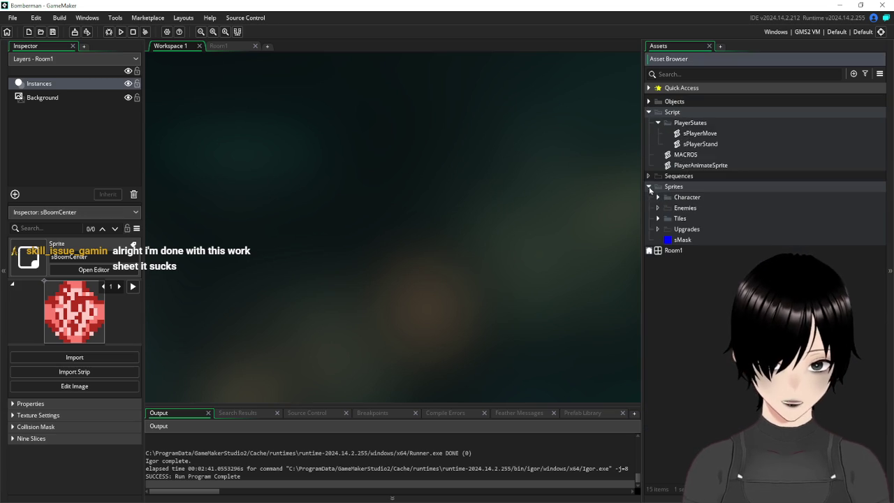
pyautogui.click(650, 187)
# Create a sequence asset named sqBomb1 in the Sequences folder and enter a canvas width of 96
pyautogui.rightClick(682, 176)
pyautogui.moveTo(718, 181)
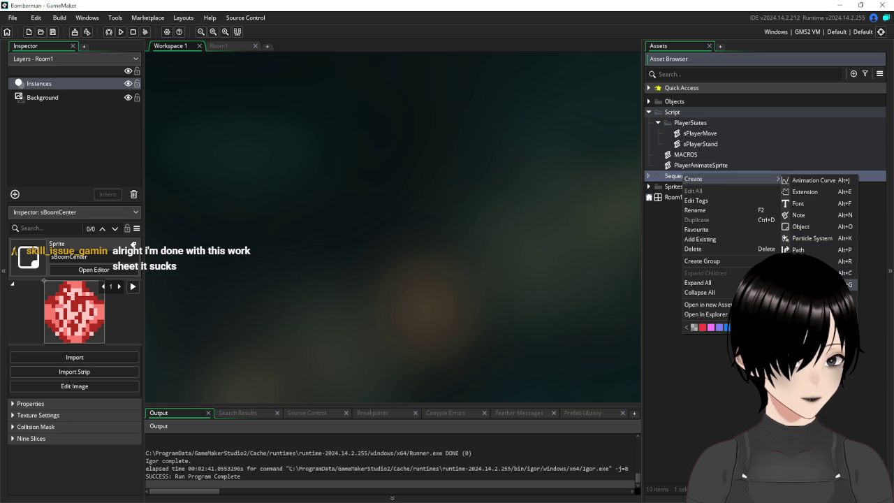
pyautogui.click(810, 284)
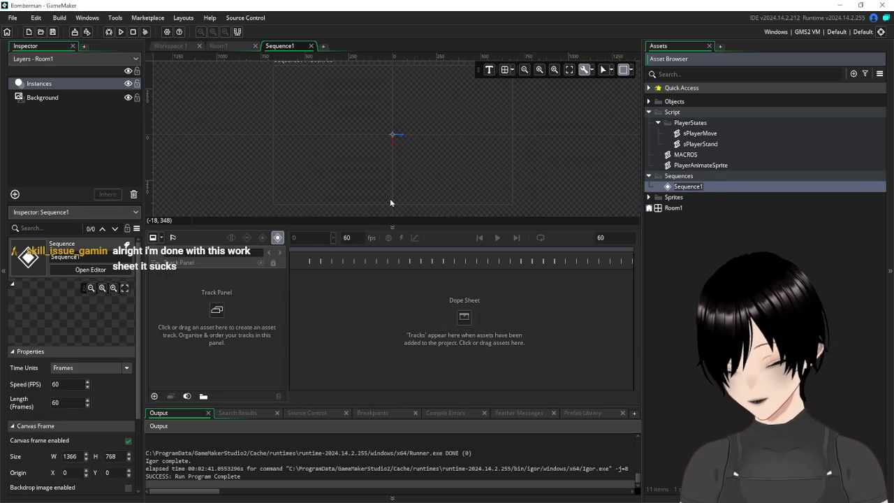
pyautogui.write('sq')
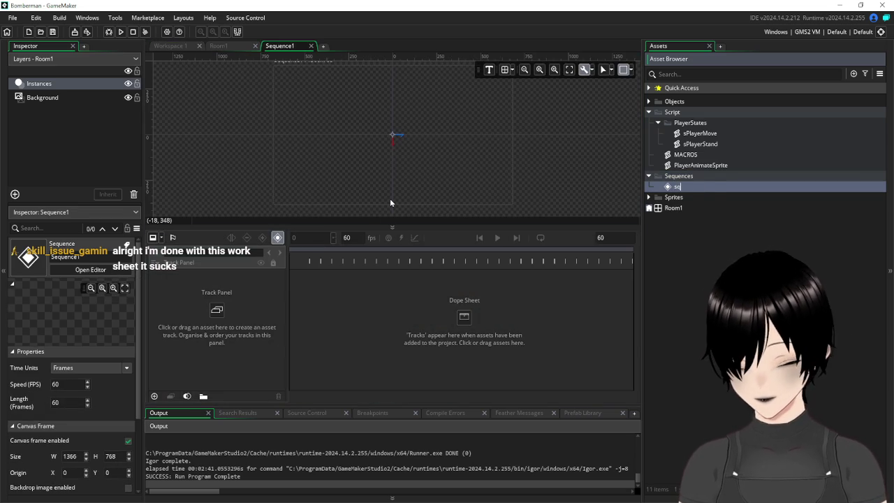
pyautogui.write('Bomb')
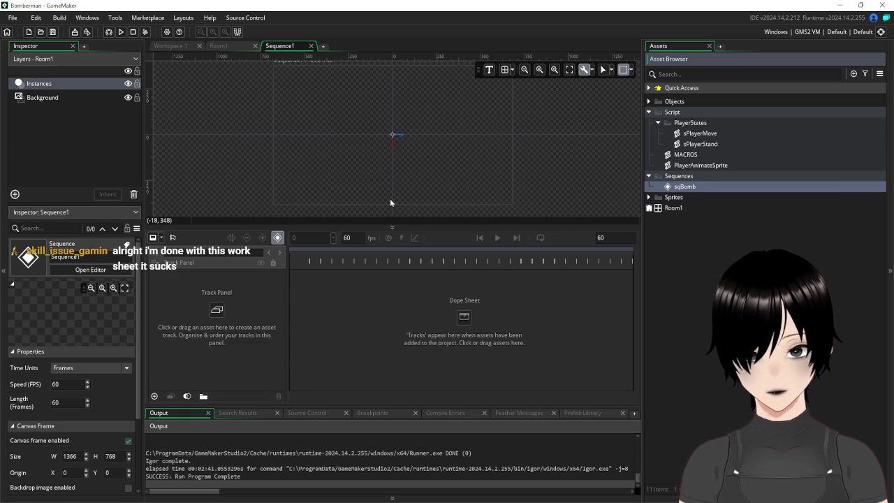
pyautogui.write('1')
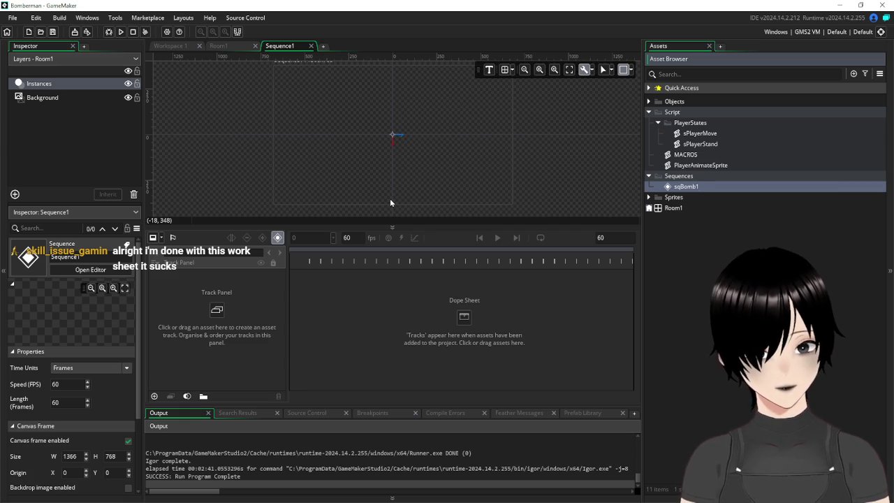
pyautogui.click(392, 338)
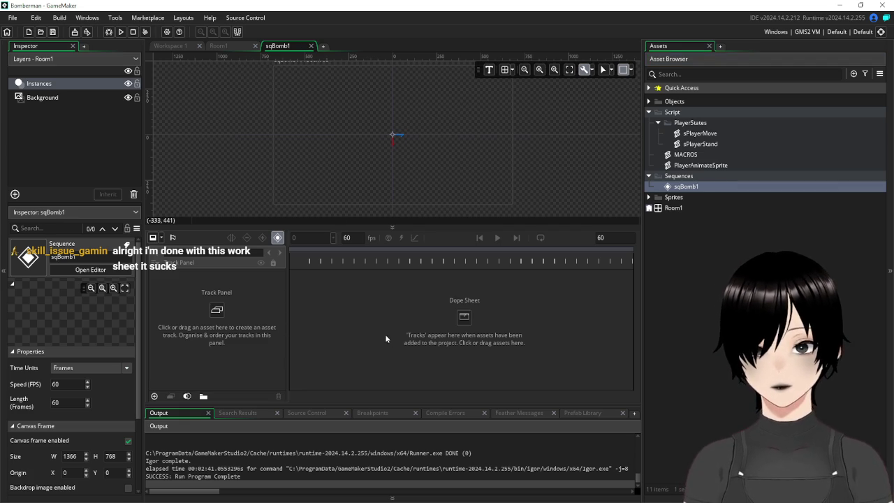
pyautogui.click(70, 456)
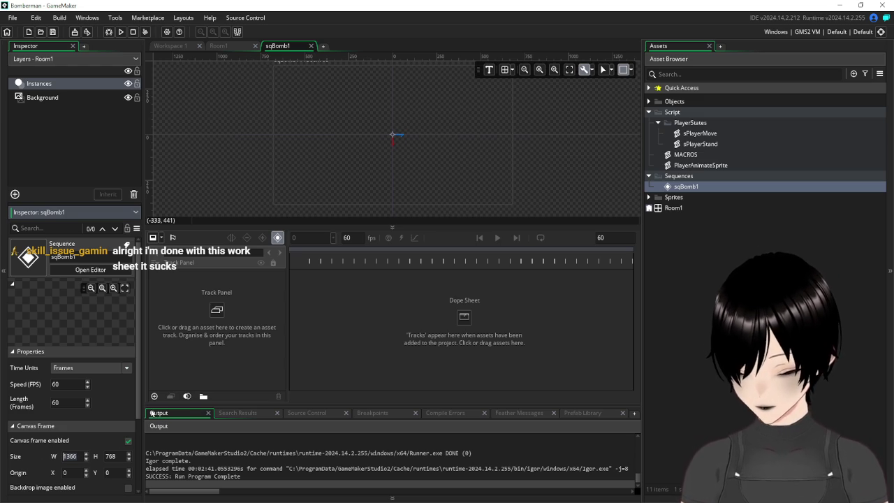
# Confirm the 96 canvas width and set the canvas frame height to 96
pyautogui.press('Escape')
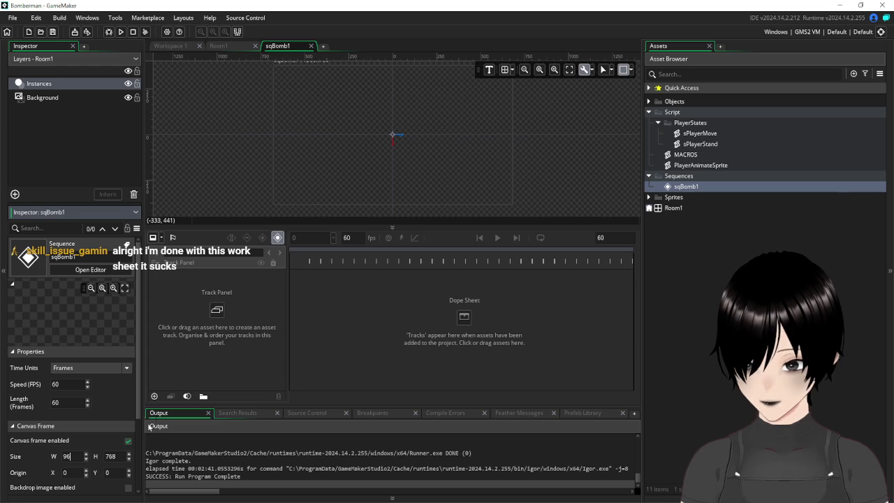
pyautogui.write('96')
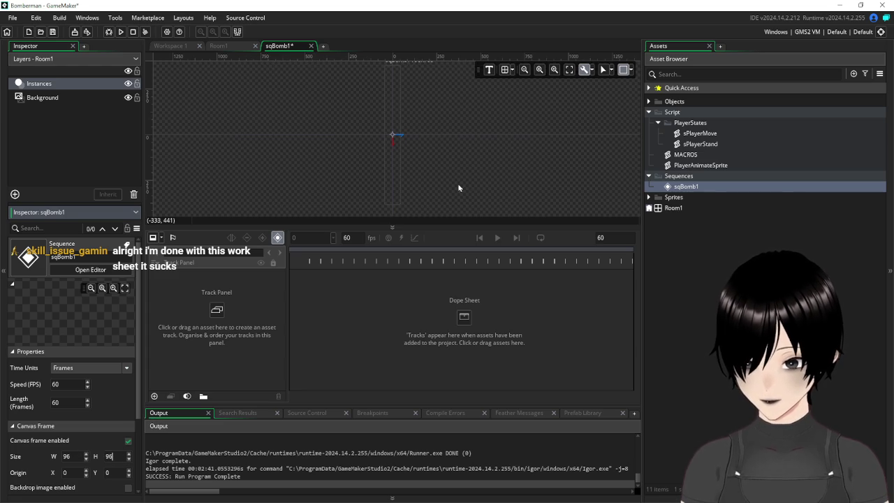
pyautogui.click(437, 152)
pyautogui.scroll(3, 391, 140)
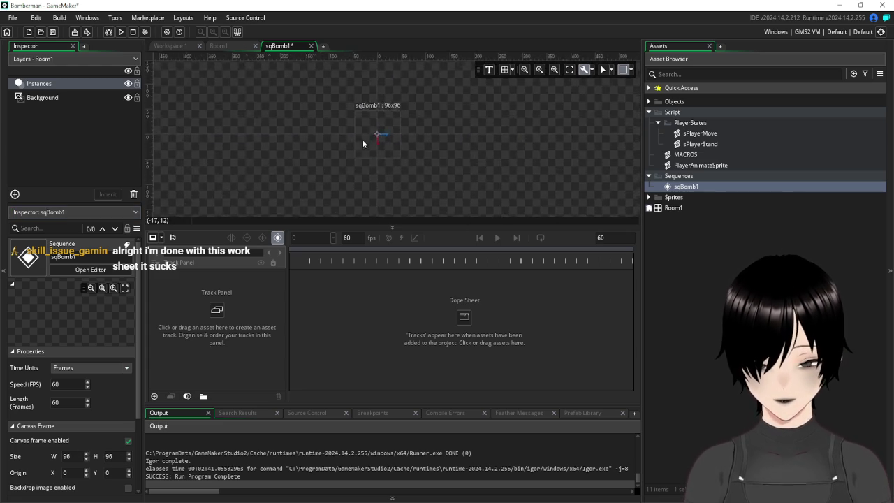
pyautogui.scroll(3, 367, 133)
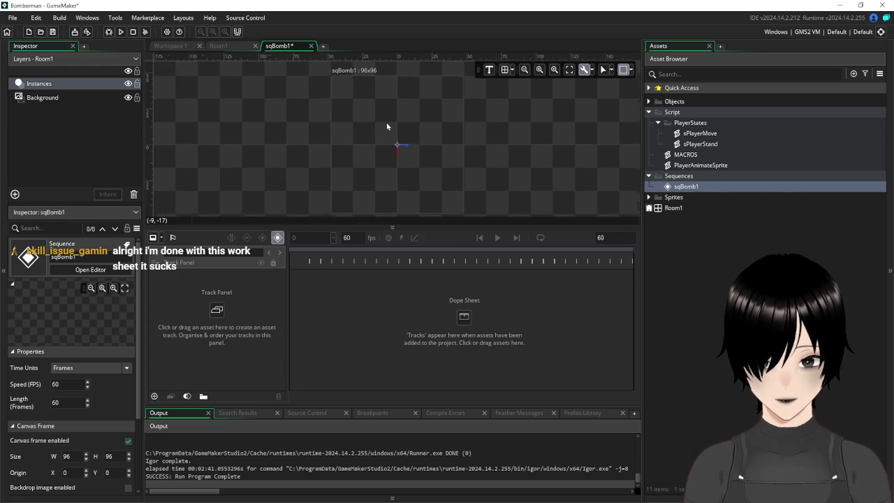
pyautogui.scroll(1, 386, 126)
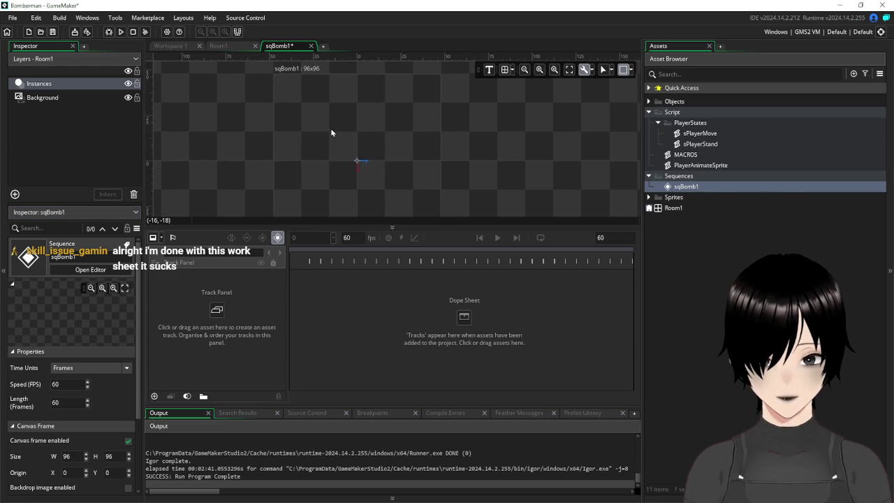
pyautogui.moveTo(331, 132); pyautogui.dragTo(335, 112)
pyautogui.scroll(-1, 343, 122)
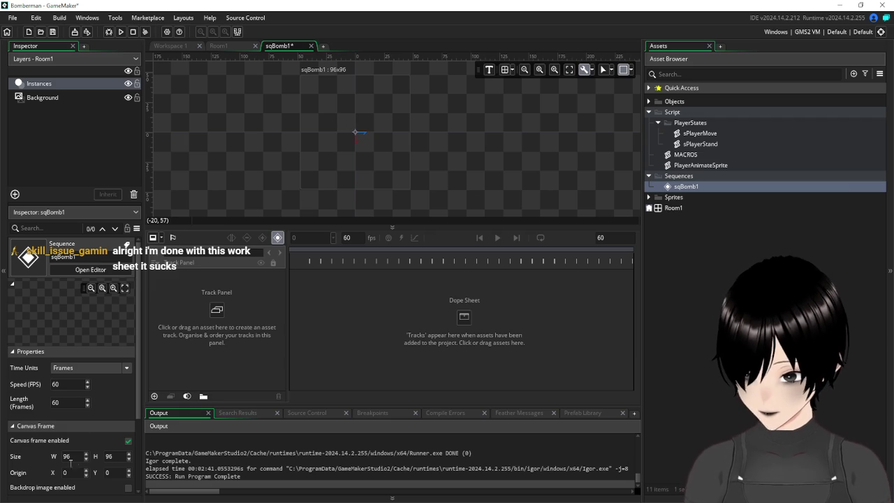
# Resize the canvas frame to 48 by 48 and give the canvas more room above the timeline
pyautogui.moveTo(75, 456); pyautogui.dragTo(62, 455)
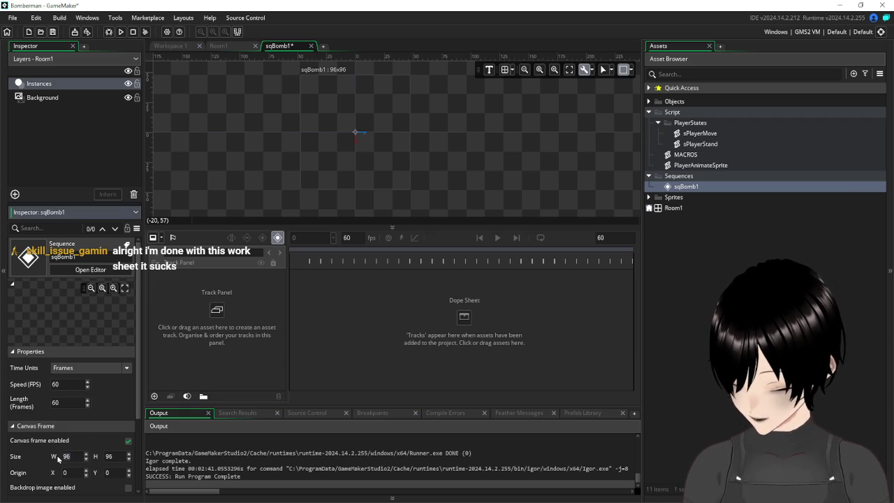
pyautogui.write('48')
pyautogui.press('Tab')
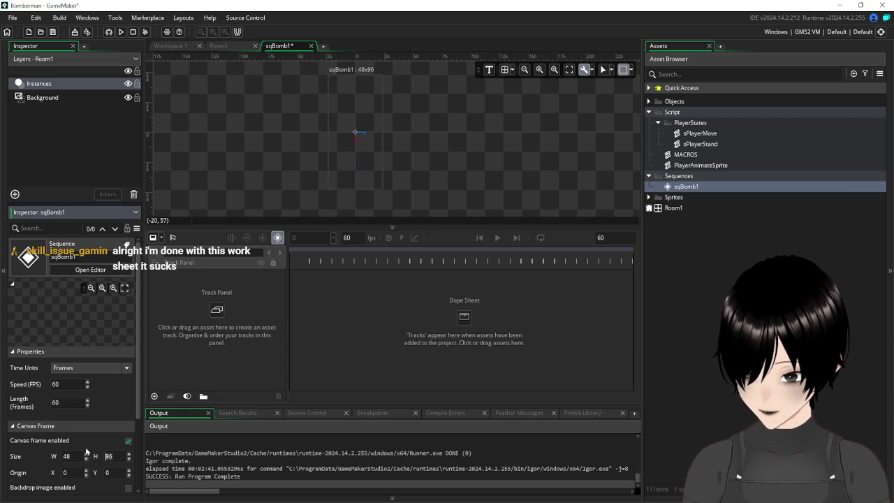
pyautogui.write('48')
pyautogui.click(275, 160)
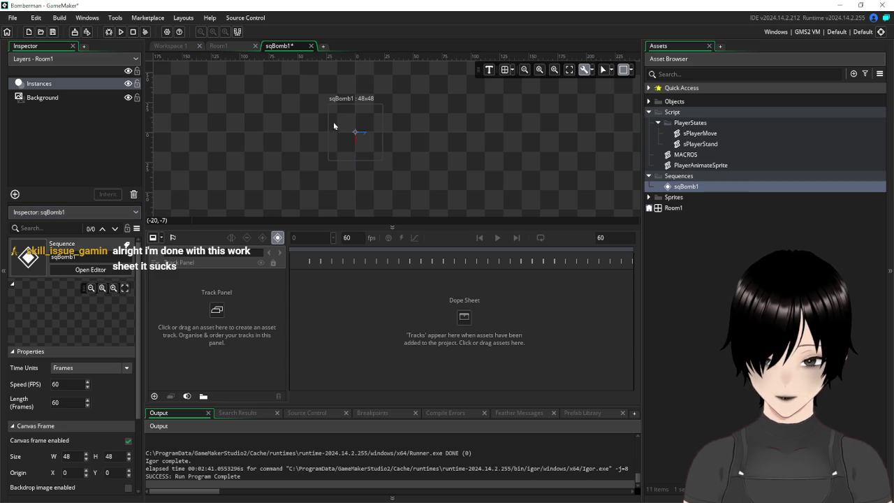
pyautogui.scroll(4, 354, 132)
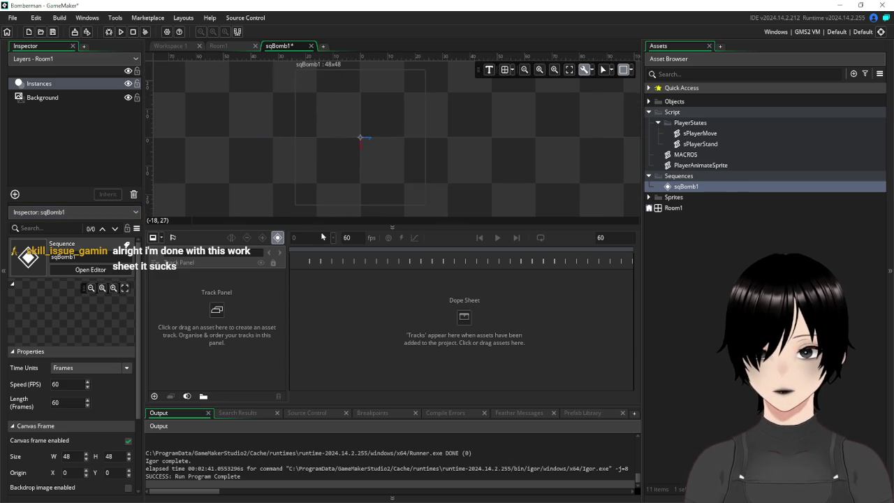
pyautogui.moveTo(320, 230); pyautogui.dragTo(320, 288)
pyautogui.moveTo(276, 115)
pyautogui.mouseDown()
pyautogui.moveTo(253, 144)
pyautogui.moveTo(286, 149)
pyautogui.mouseUp()
pyautogui.click(649, 198)
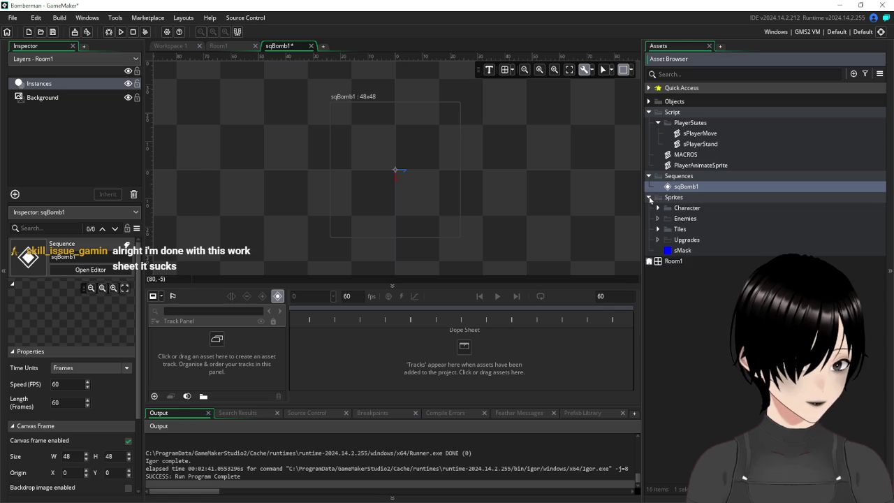
pyautogui.click(689, 253)
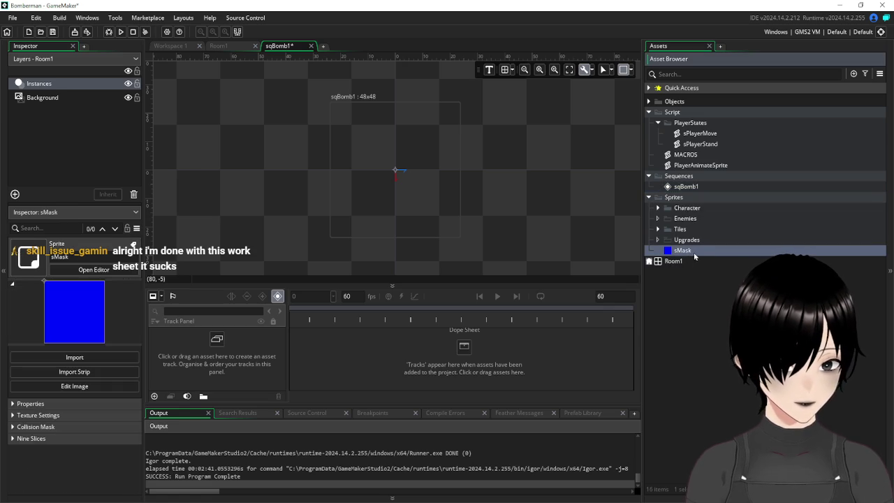
pyautogui.moveTo(691, 254)
pyautogui.mouseDown()
pyautogui.moveTo(392, 131)
pyautogui.moveTo(580, 207)
pyautogui.moveTo(681, 269)
pyautogui.moveTo(677, 258)
pyautogui.mouseUp()
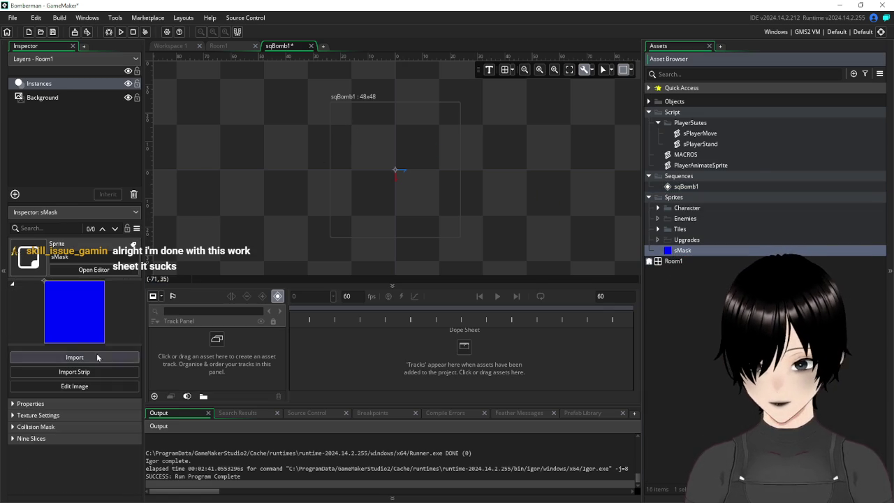
pyautogui.click(154, 396)
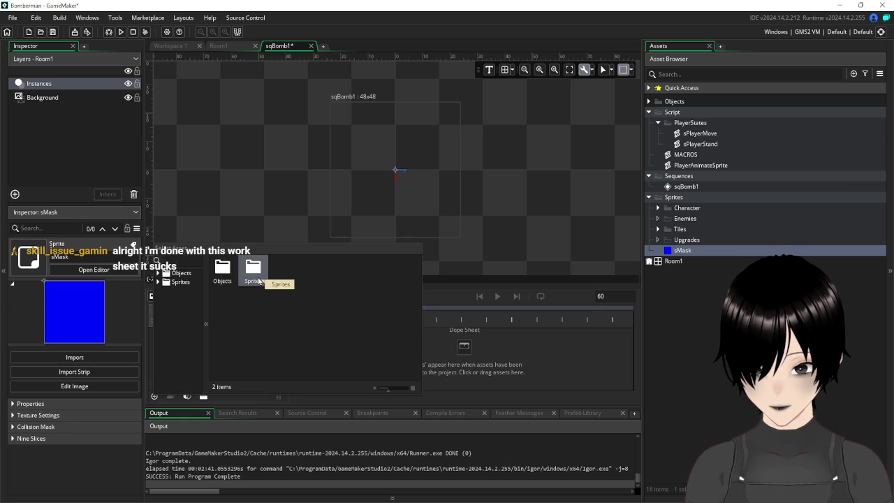
pyautogui.doubleClick(258, 280)
pyautogui.doubleClick(315, 273)
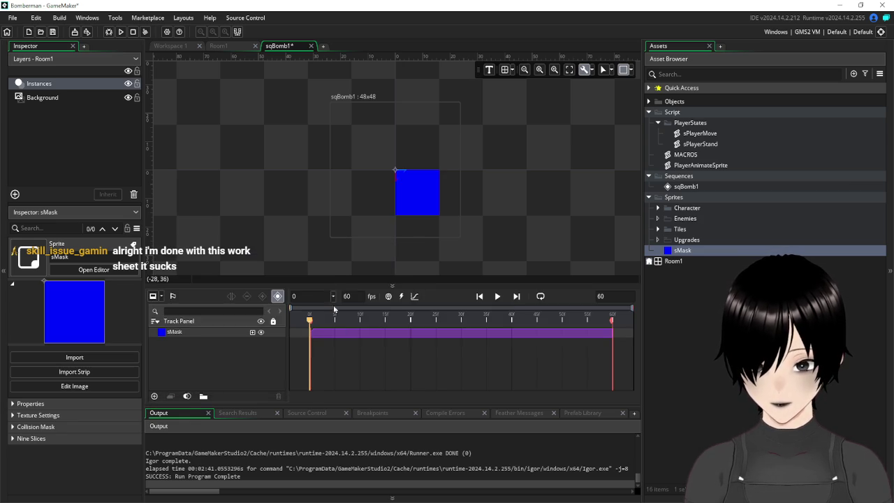
pyautogui.click(420, 190)
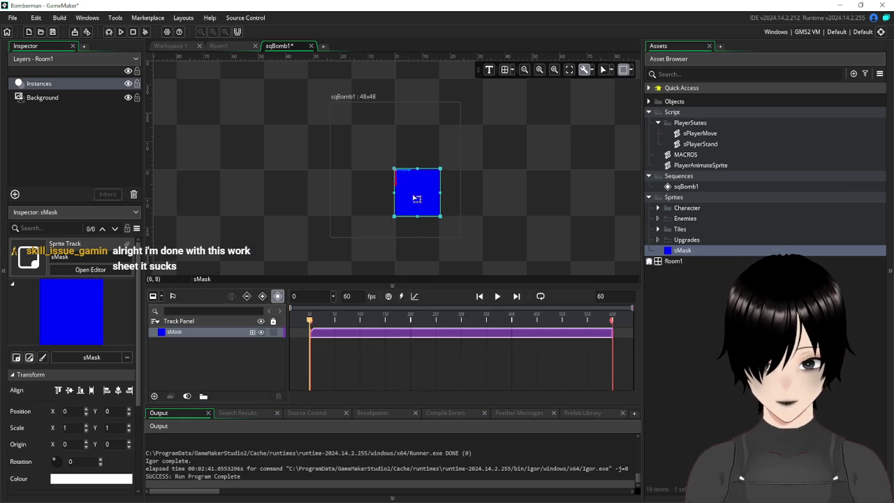
pyautogui.moveTo(419, 189)
pyautogui.mouseDown()
pyautogui.moveTo(380, 144)
pyautogui.moveTo(350, 134)
pyautogui.mouseUp()
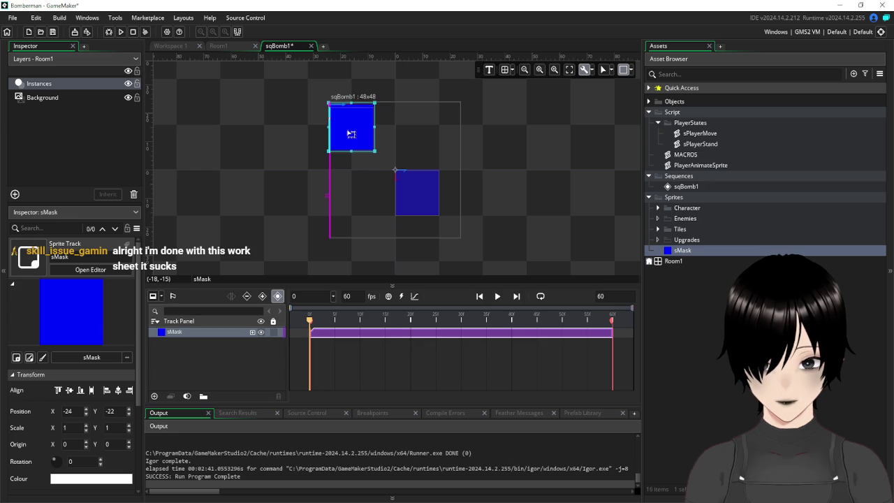
pyautogui.click(417, 132)
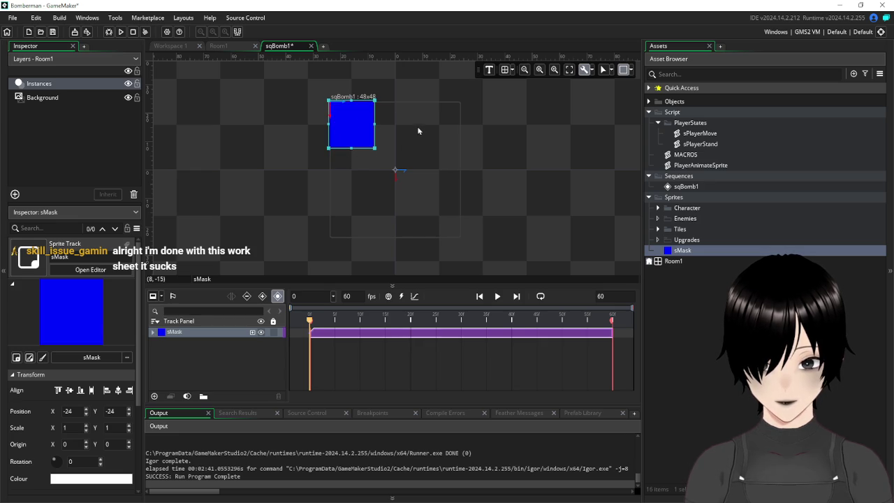
pyautogui.scroll(3, 374, 130)
pyautogui.scroll(-3, 373, 131)
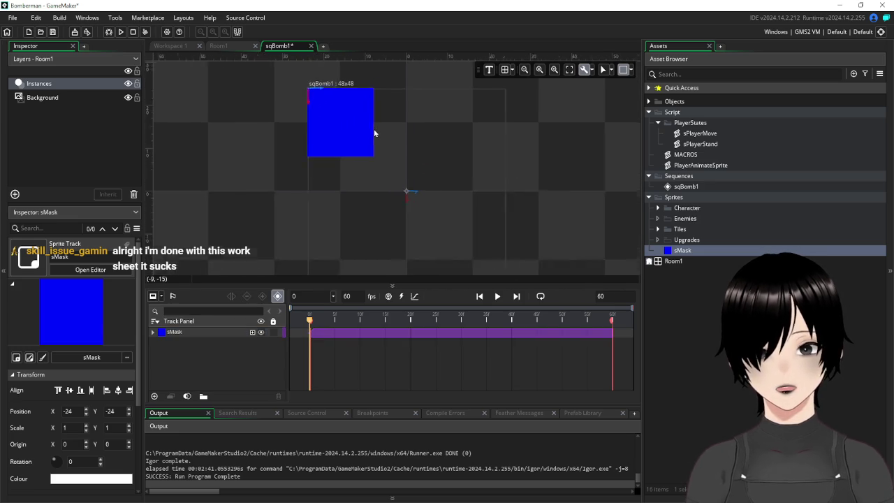
pyautogui.click(358, 130)
pyautogui.click(314, 198)
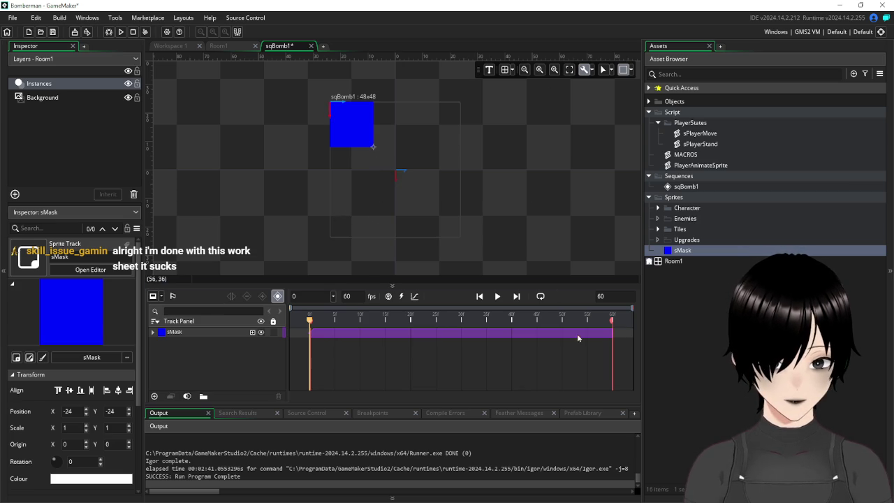
# Enable a 16×16 snapping grid and snap the sMask sprite to position -32, -32
pyautogui.click(509, 71)
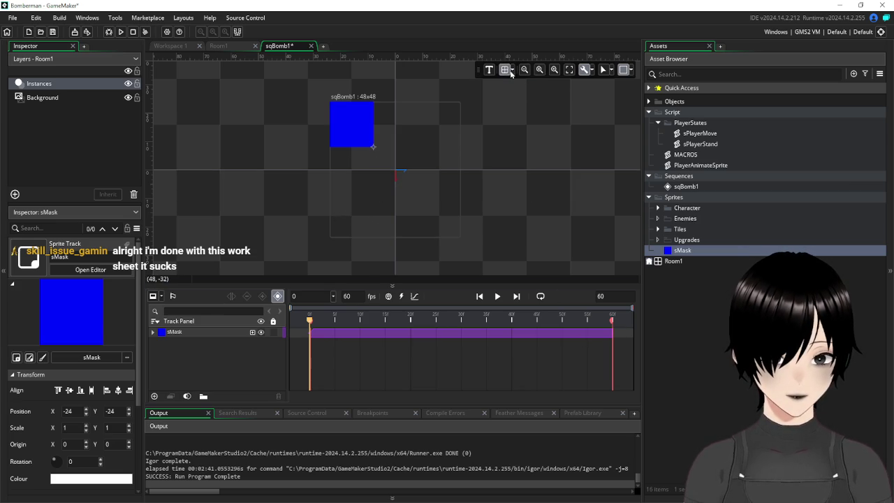
pyautogui.click(512, 72)
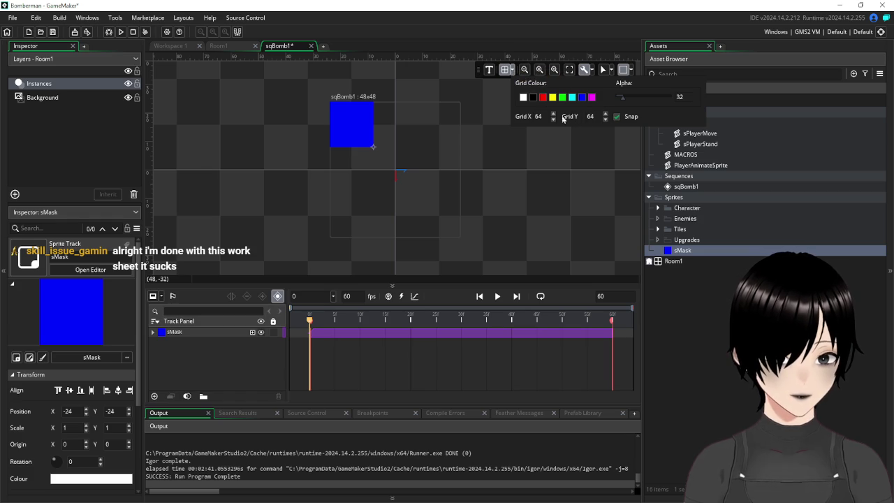
pyautogui.doubleClick(538, 116)
pyautogui.write('16')
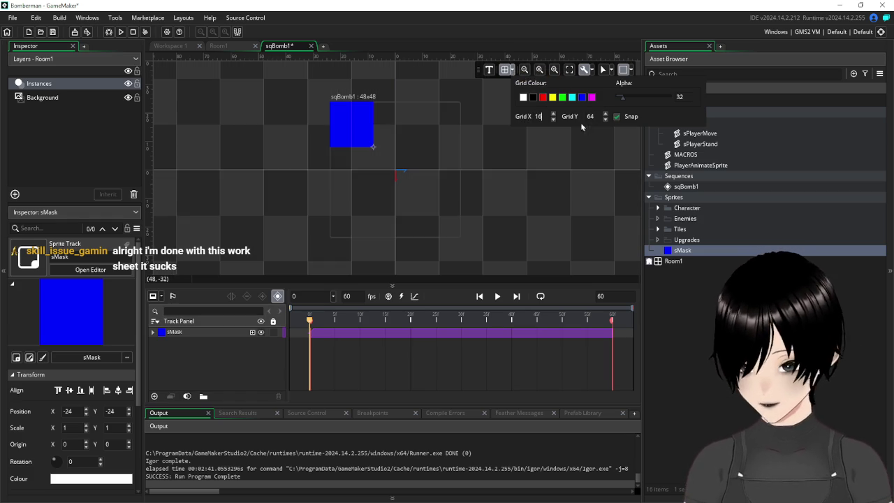
pyautogui.doubleClick(591, 116)
pyautogui.write('16')
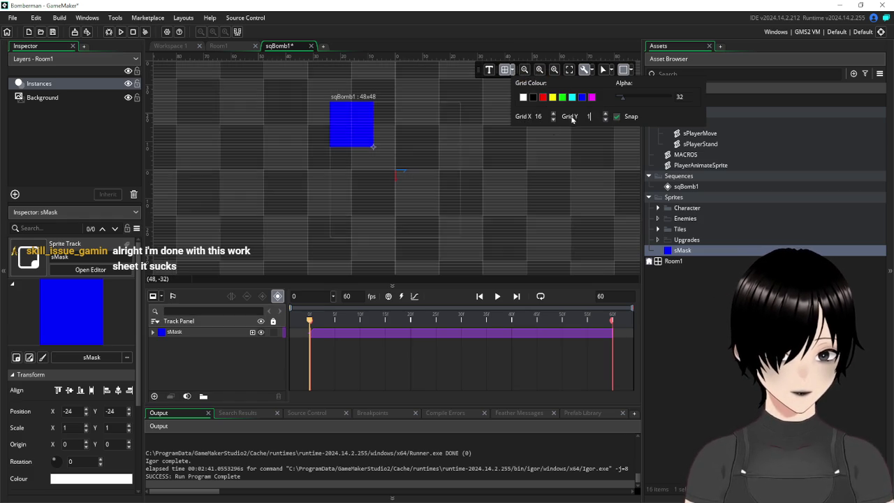
pyautogui.click(224, 170)
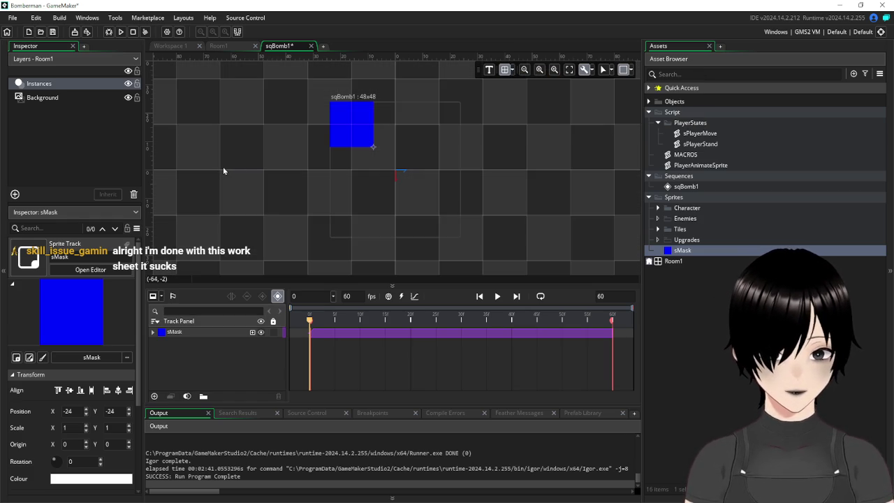
pyautogui.click(345, 116)
pyautogui.moveTo(353, 123)
pyautogui.mouseDown()
pyautogui.moveTo(364, 188)
pyautogui.moveTo(345, 193)
pyautogui.moveTo(367, 195)
pyautogui.moveTo(370, 115)
pyautogui.moveTo(343, 114)
pyautogui.moveTo(365, 125)
pyautogui.mouseUp()
# Set the canvas frame origin to 0, 0, leaving the frame enabled and backdrop off
pyautogui.click(321, 218)
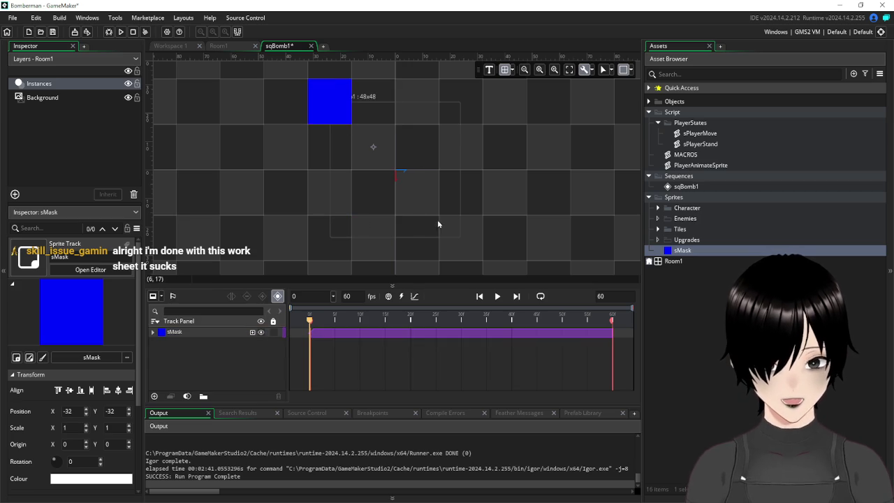
pyautogui.click(622, 72)
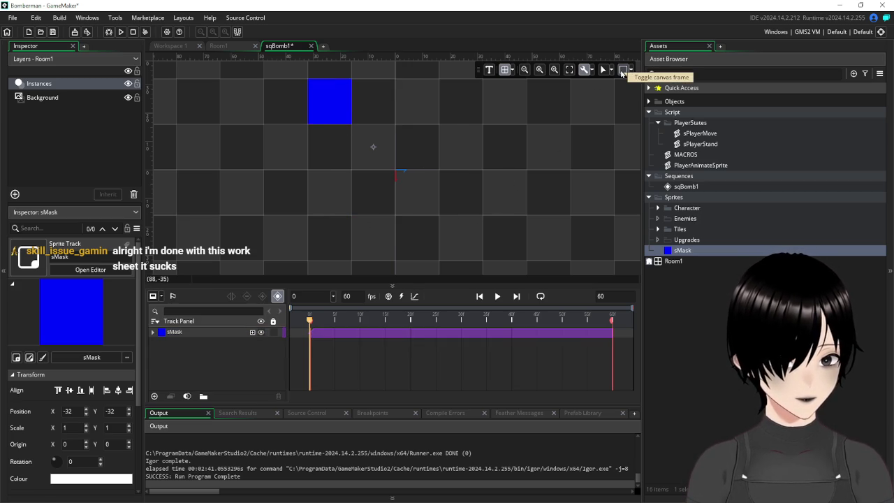
pyautogui.click(622, 73)
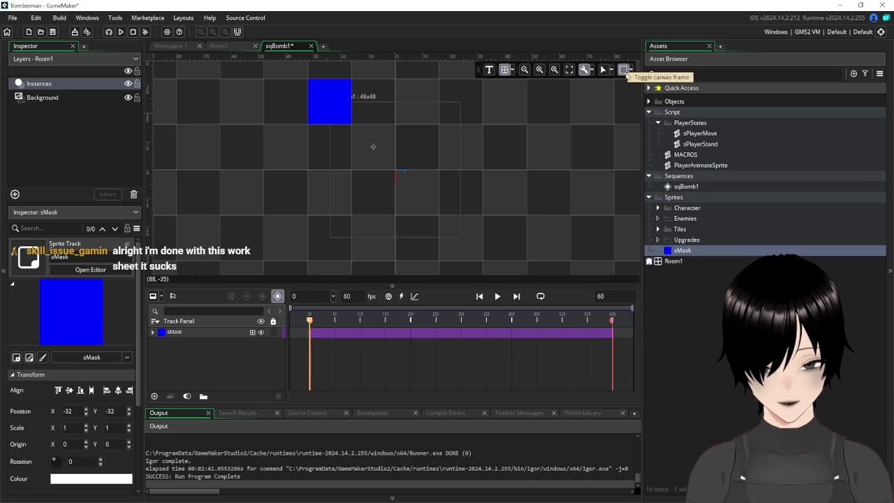
pyautogui.click(632, 69)
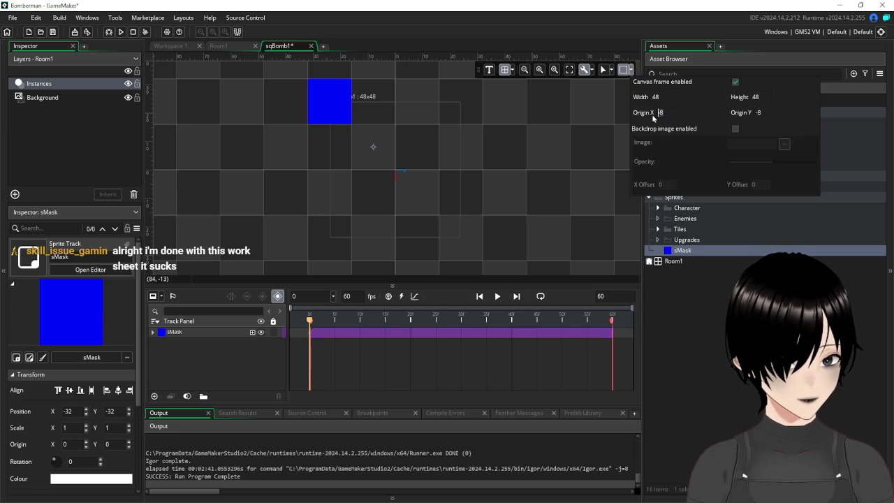
pyautogui.write('0')
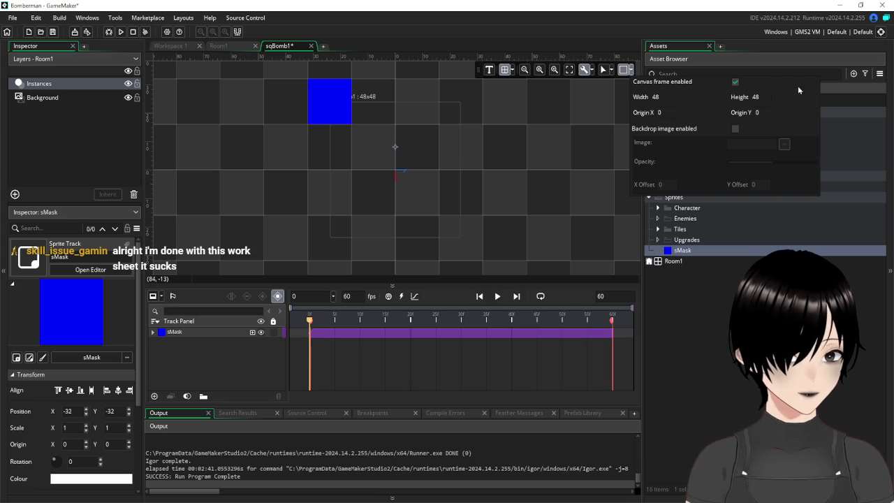
pyautogui.click(735, 83)
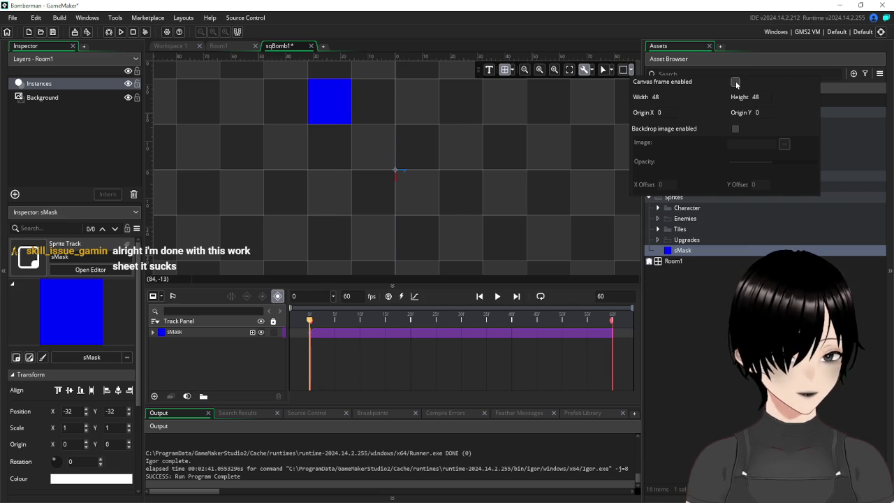
pyautogui.click(736, 83)
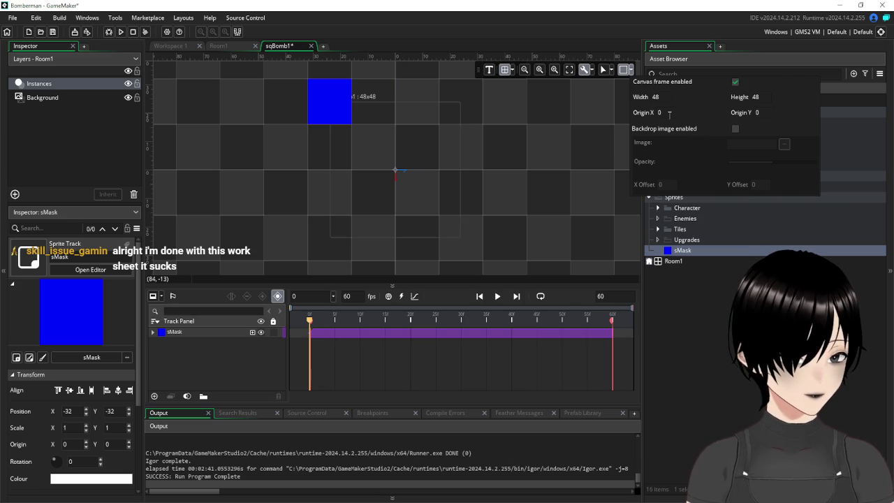
pyautogui.click(734, 129)
pyautogui.click(734, 129)
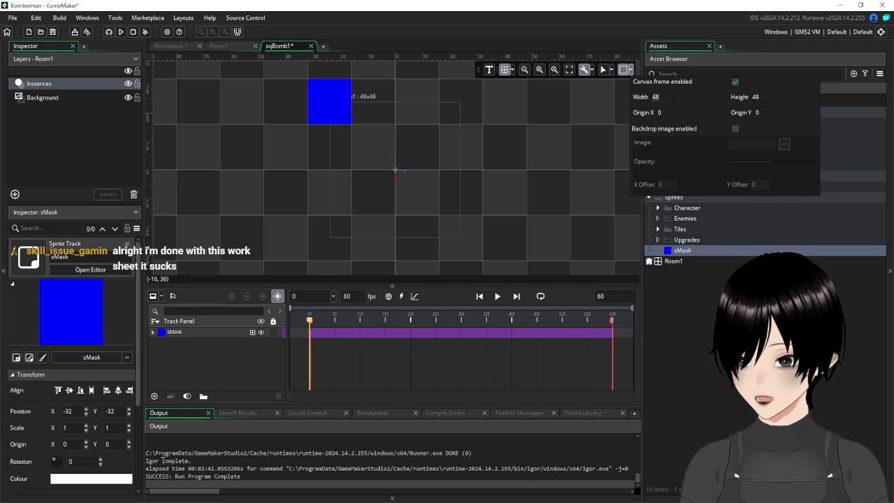
pyautogui.click(71, 411)
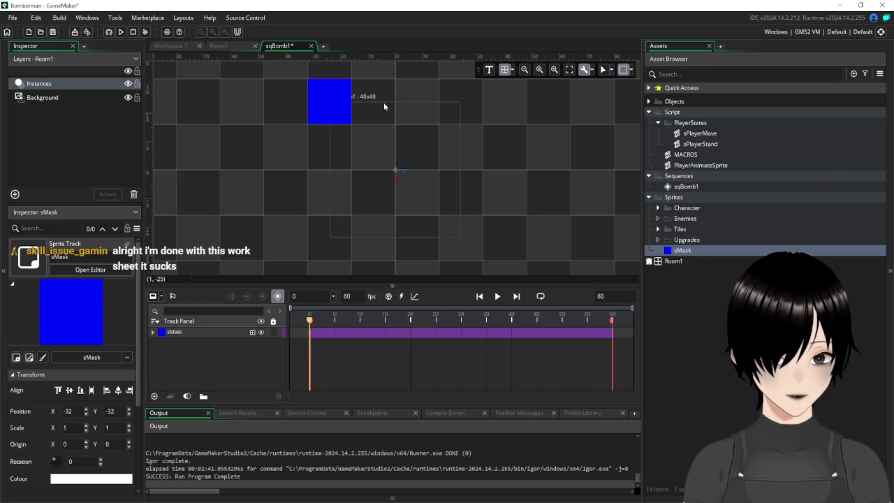
# Resize the canvas frame to 64 by 64
pyautogui.click(313, 102)
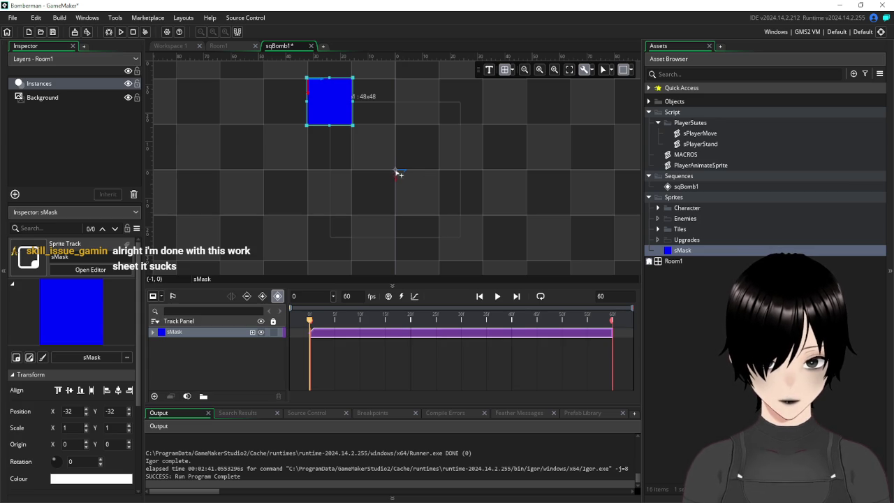
pyautogui.click(459, 222)
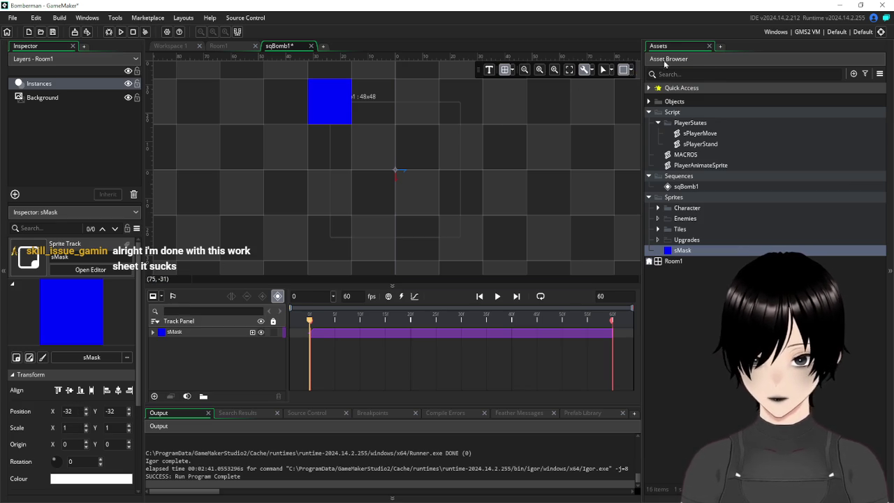
pyautogui.click(632, 69)
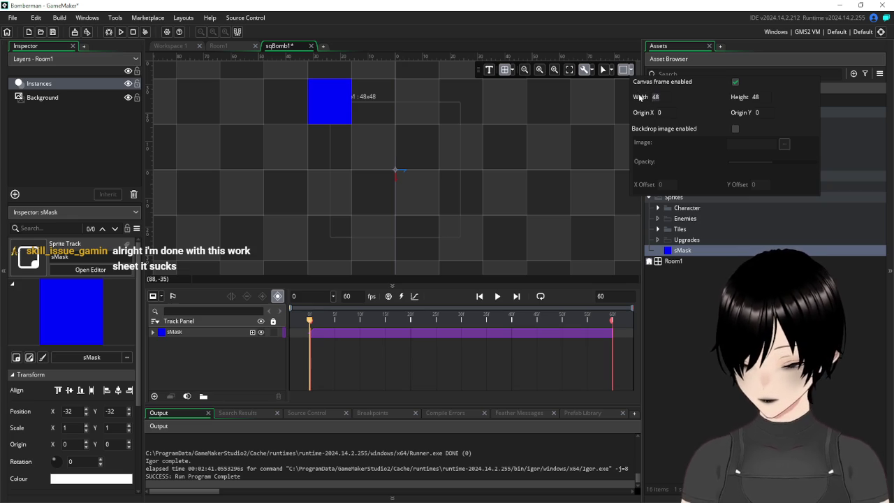
pyautogui.write('64')
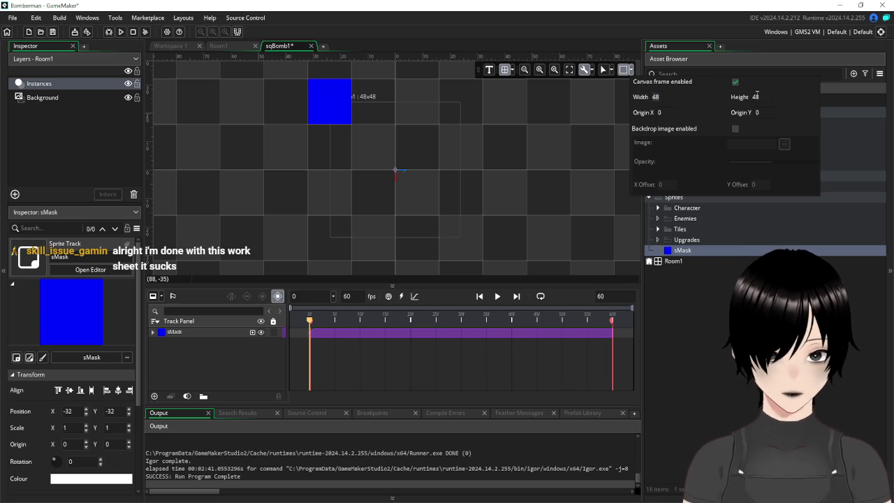
pyautogui.click(760, 96)
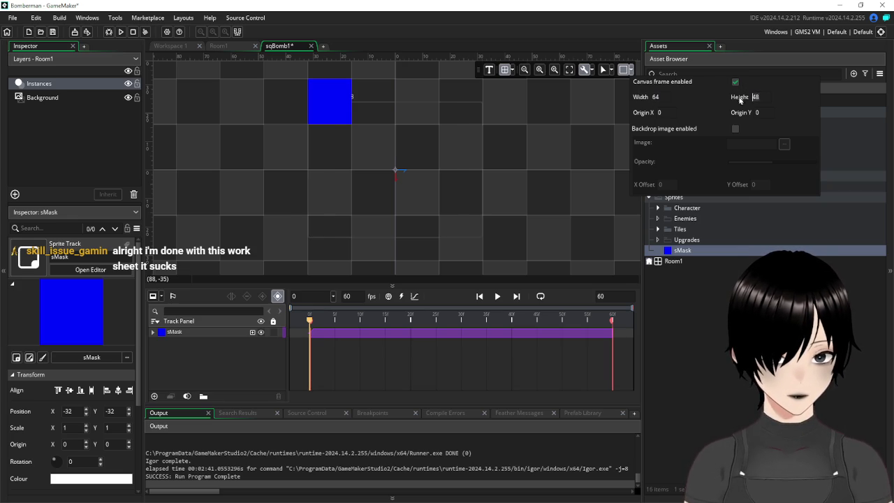
pyautogui.write('64')
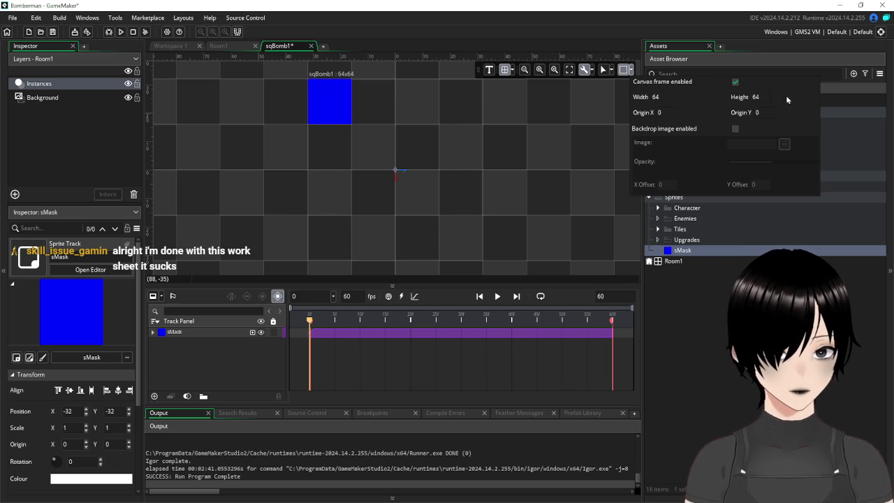
pyautogui.click(370, 134)
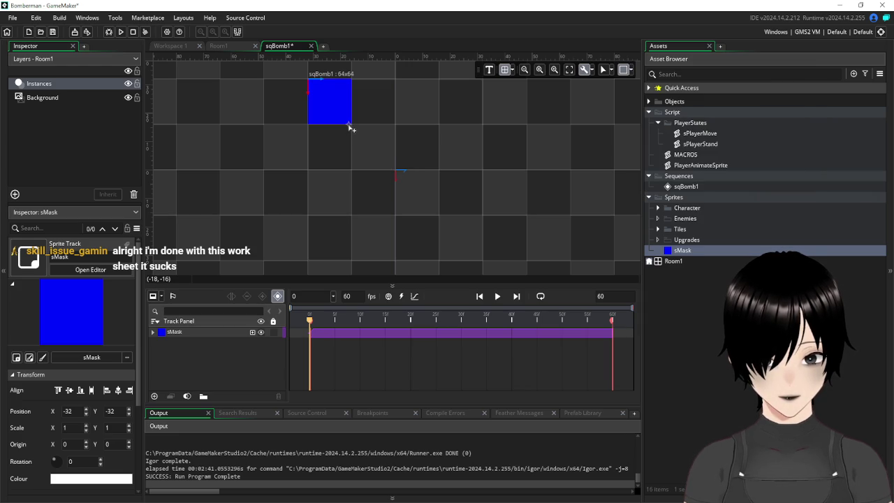
pyautogui.click(333, 105)
# Delete the sMask track from sqBomb1
pyautogui.press('Delete')
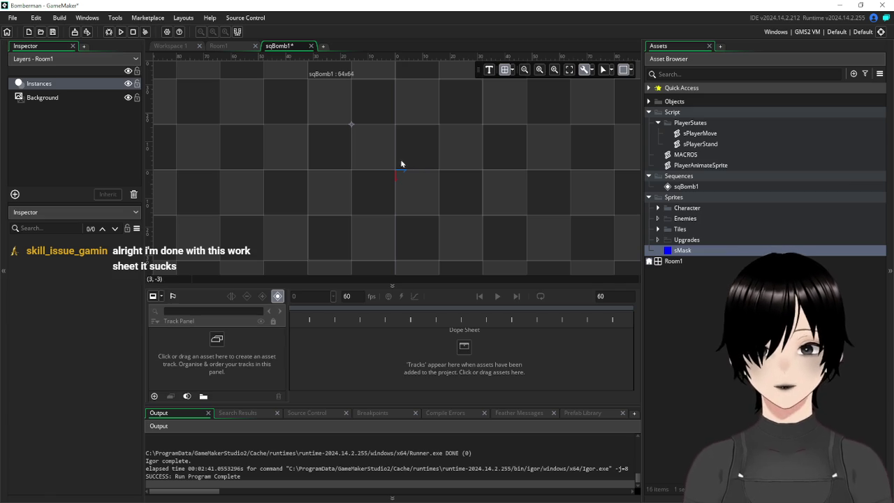
pyautogui.hscroll(-1, 299, 167)
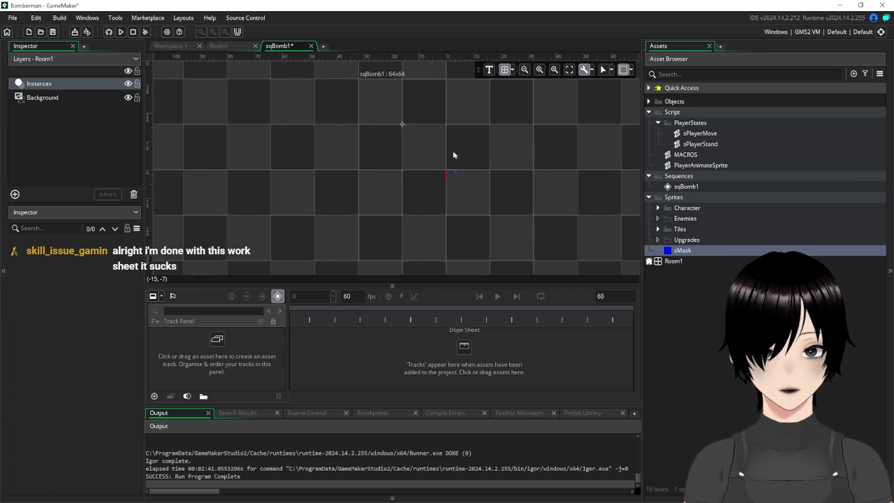
pyautogui.scroll(3, 369, 149)
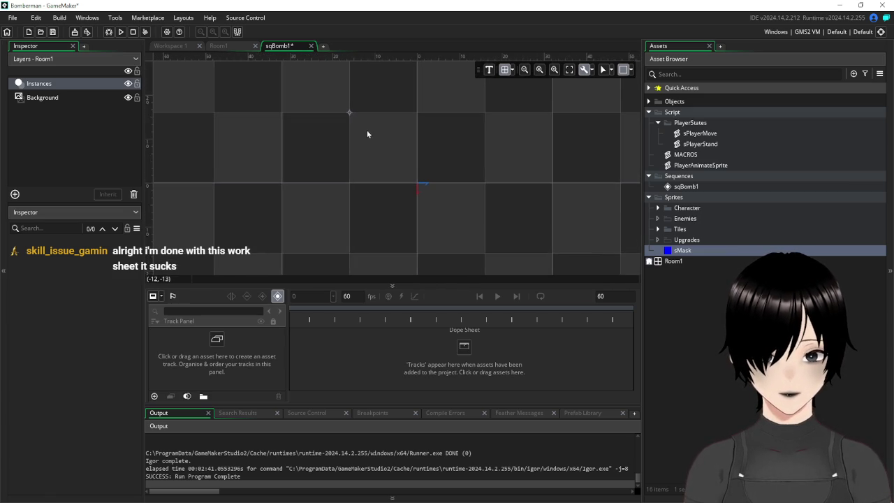
pyautogui.scroll(-3, 404, 172)
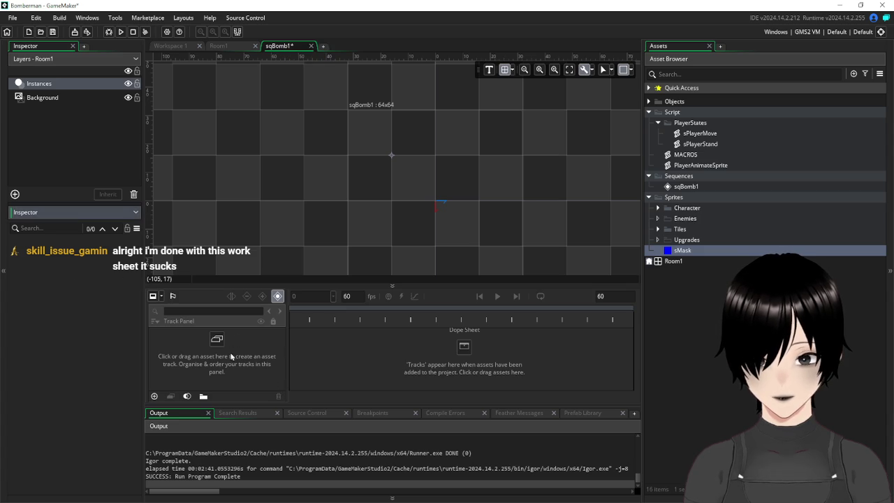
# Add sBoomCenter from Sprites > Character > Bomb as a sprite track
pyautogui.click(216, 341)
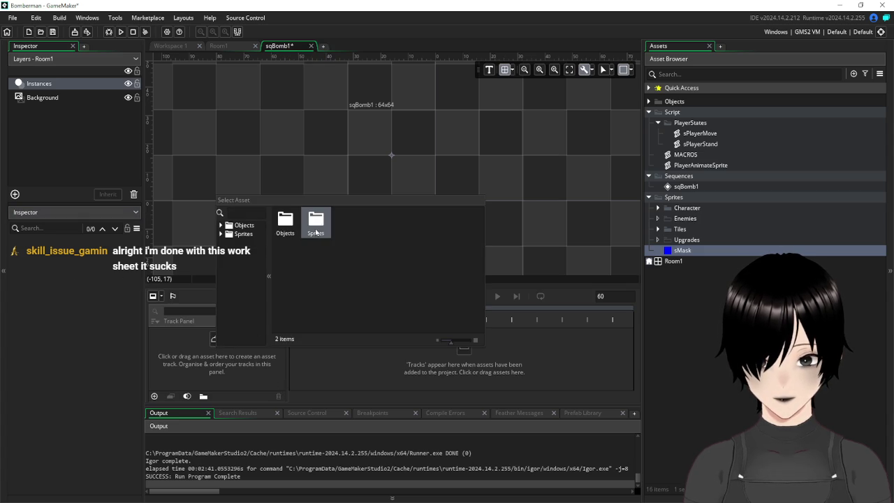
pyautogui.doubleClick(316, 222)
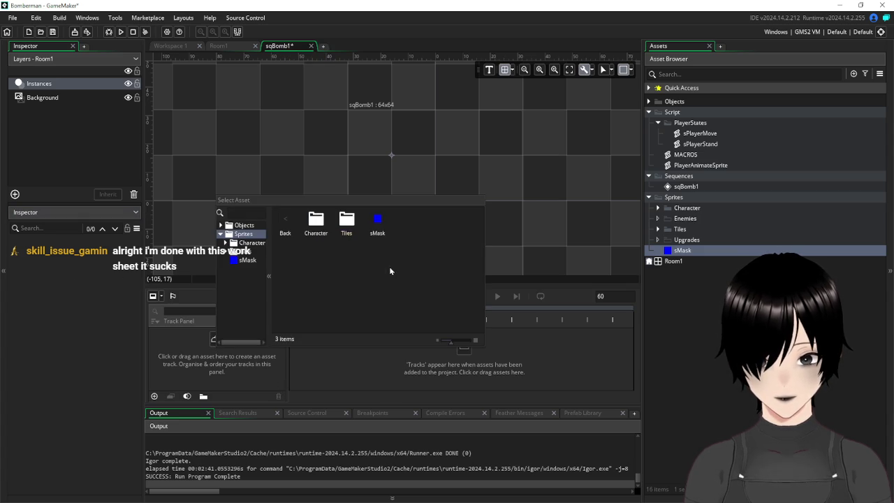
pyautogui.doubleClick(316, 223)
pyautogui.doubleClick(314, 231)
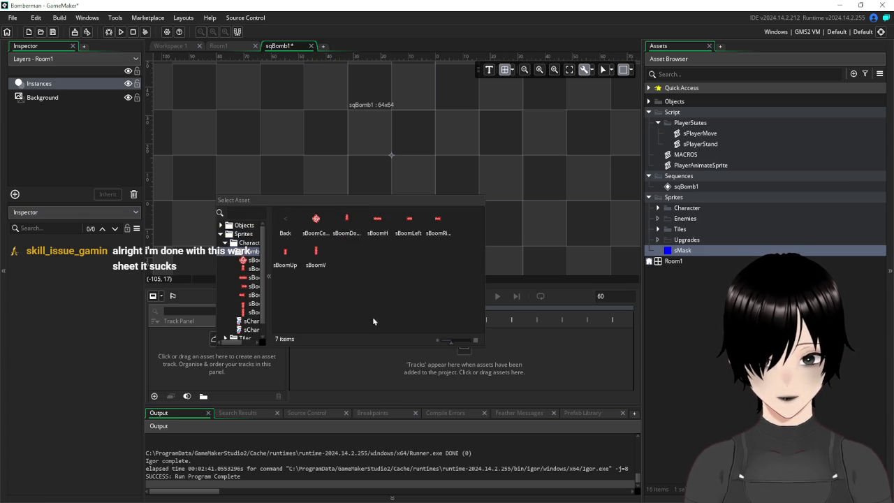
pyautogui.doubleClick(314, 222)
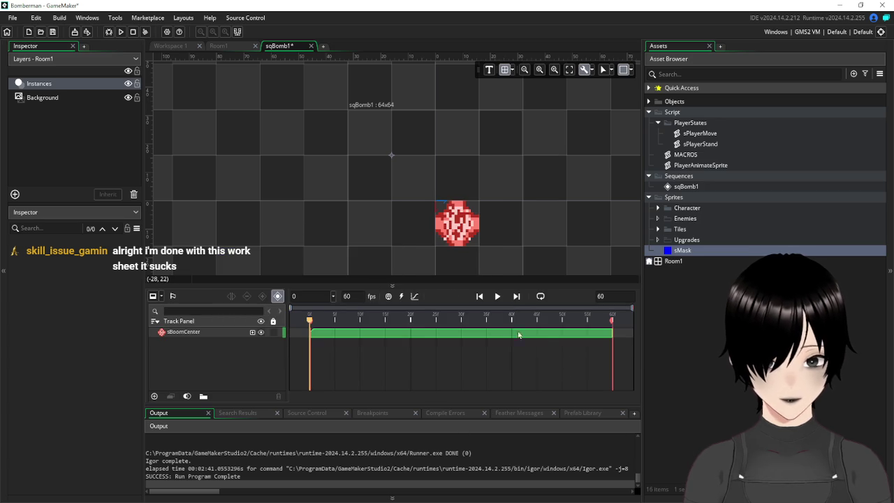
pyautogui.click(460, 223)
# Move sBoomCenter to -16, -16 and trim its clip to end around frame 7
pyautogui.moveTo(464, 232); pyautogui.dragTo(427, 192)
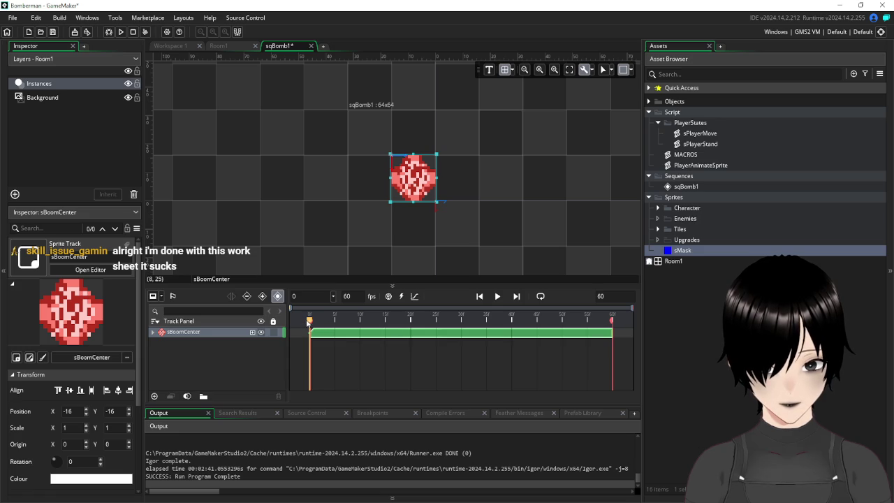
pyautogui.moveTo(310, 322)
pyautogui.mouseDown()
pyautogui.moveTo(349, 320)
pyautogui.moveTo(299, 329)
pyautogui.moveTo(352, 324)
pyautogui.moveTo(342, 329)
pyautogui.mouseUp()
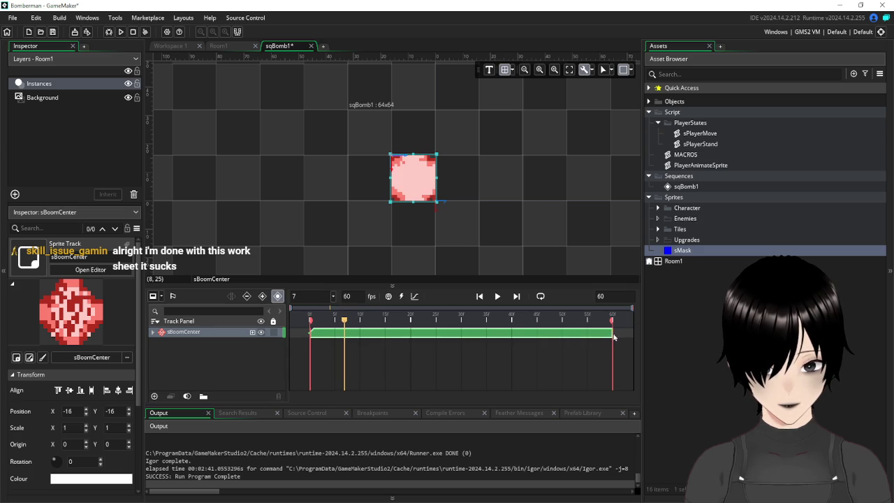
pyautogui.moveTo(600, 330)
pyautogui.mouseDown()
pyautogui.moveTo(349, 333)
pyautogui.moveTo(347, 345)
pyautogui.moveTo(311, 328)
pyautogui.moveTo(329, 327)
pyautogui.moveTo(307, 331)
pyautogui.mouseUp()
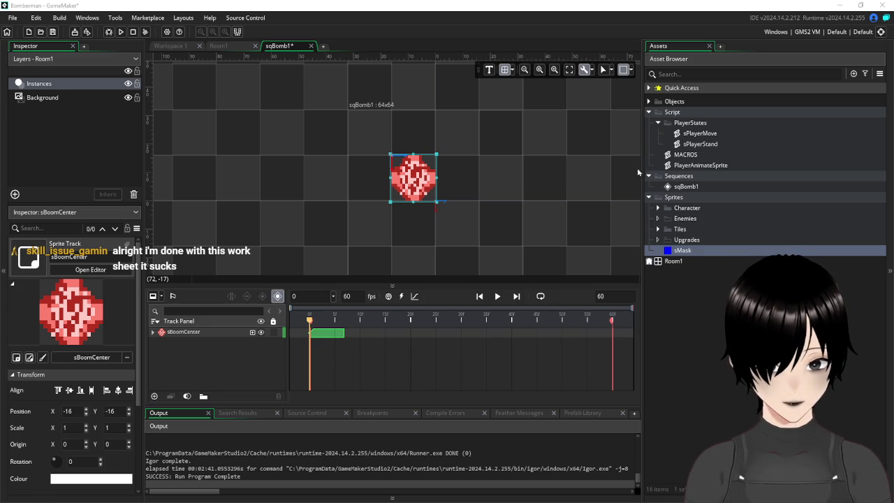
pyautogui.moveTo(642, 172); pyautogui.dragTo(675, 176)
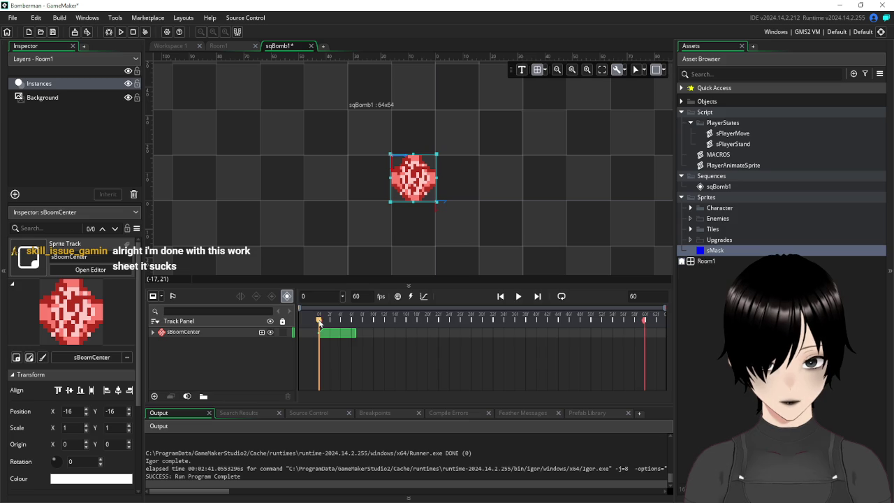
pyautogui.moveTo(319, 322)
pyautogui.mouseDown()
pyautogui.moveTo(330, 325)
pyautogui.moveTo(319, 322)
pyautogui.mouseUp()
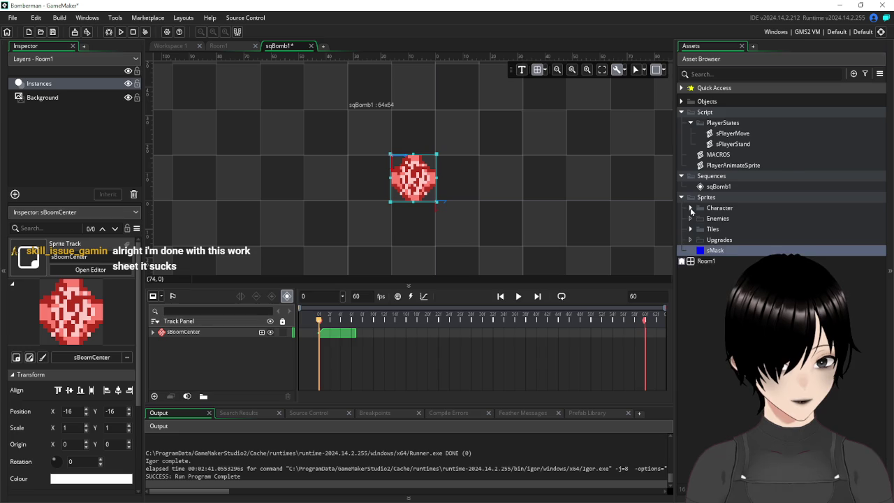
# Expand the Bomb folder, add sBoomH left of the centre and trim it to match
pyautogui.click(691, 208)
pyautogui.click(742, 250)
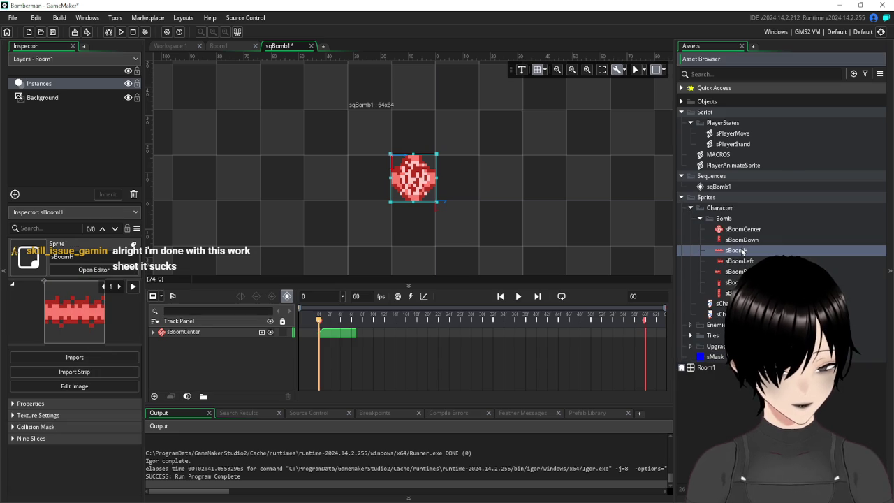
pyautogui.moveTo(743, 251)
pyautogui.mouseDown()
pyautogui.moveTo(413, 183)
pyautogui.moveTo(366, 183)
pyautogui.moveTo(367, 207)
pyautogui.moveTo(357, 186)
pyautogui.mouseUp()
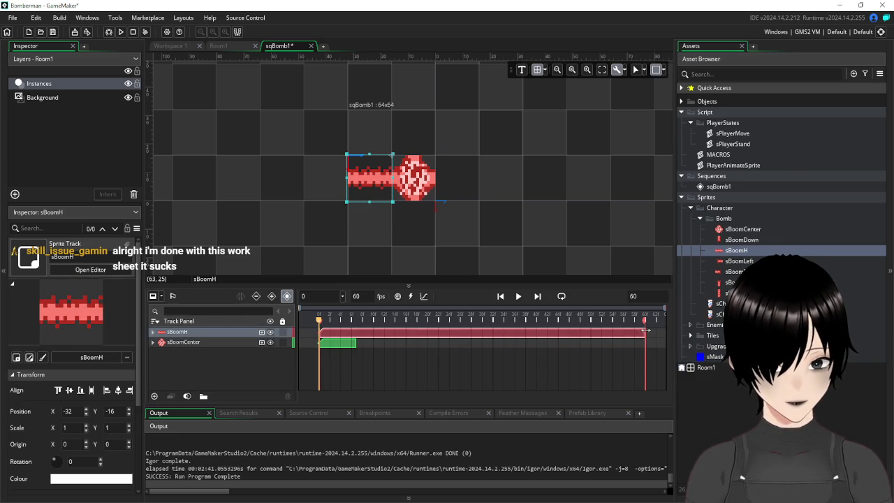
pyautogui.moveTo(647, 330); pyautogui.dragTo(361, 332)
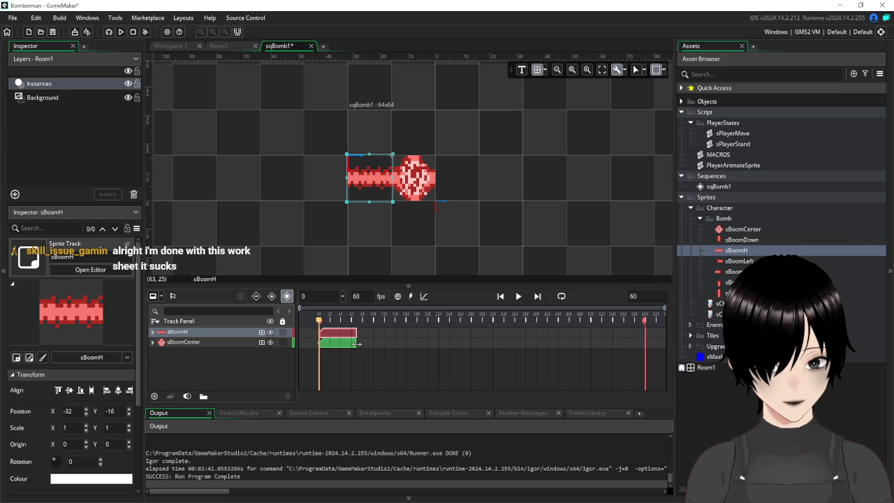
pyautogui.click(432, 191)
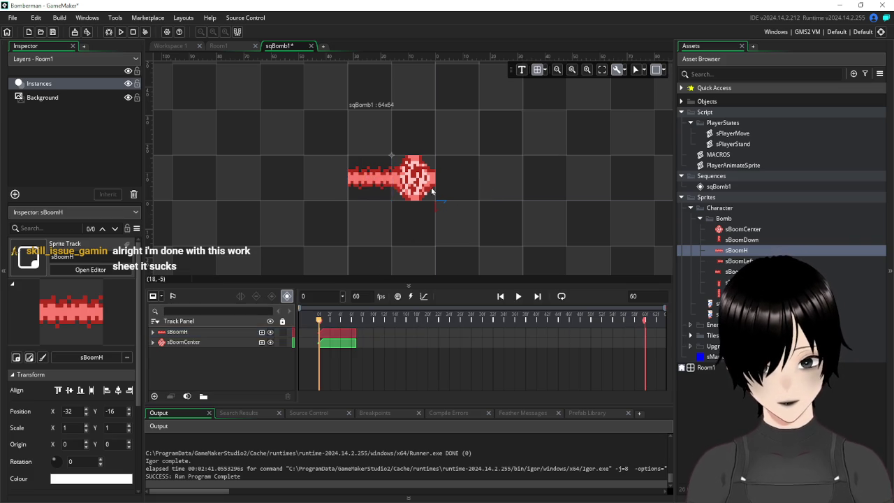
# Duplicate the sBoomH arm to the right side, then delete both sBoomH tracks
pyautogui.click(350, 174)
pyautogui.hotkey('ctrl', 'd')
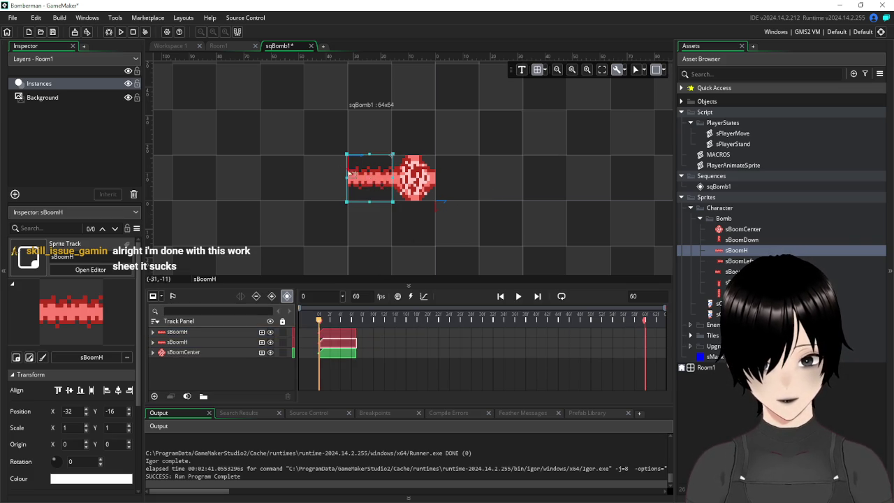
pyautogui.moveTo(349, 174); pyautogui.dragTo(437, 175)
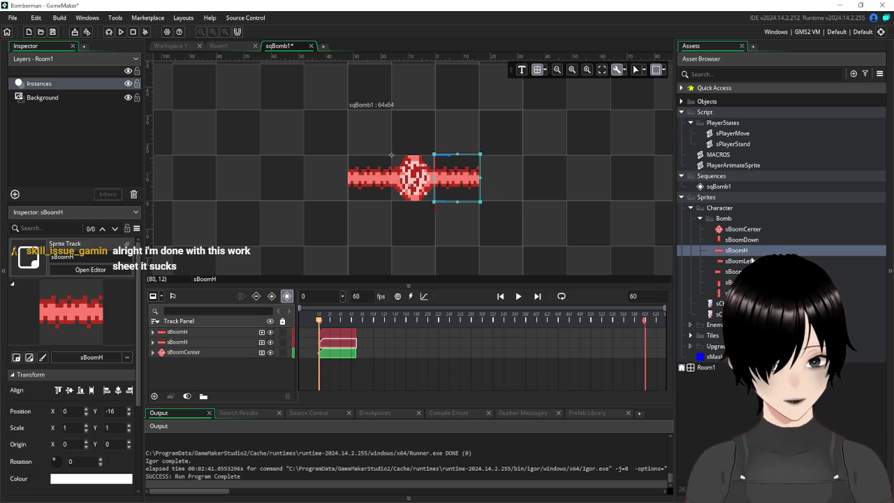
pyautogui.press('Delete')
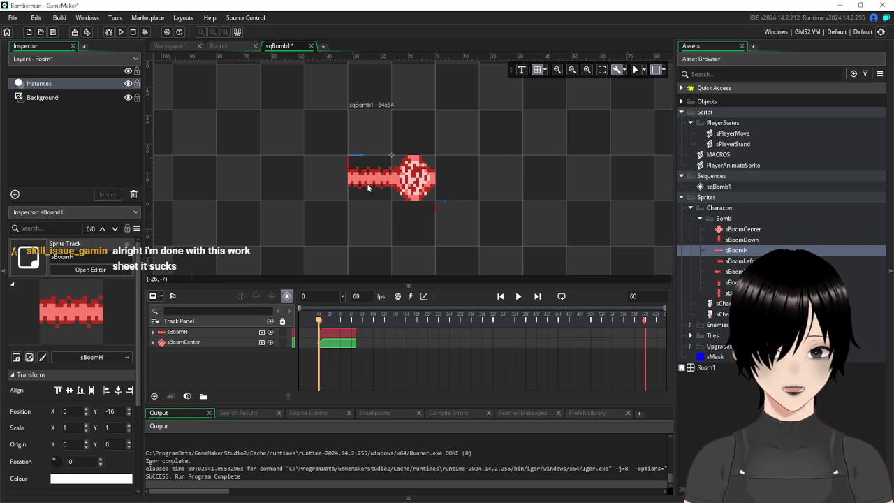
pyautogui.press('Delete')
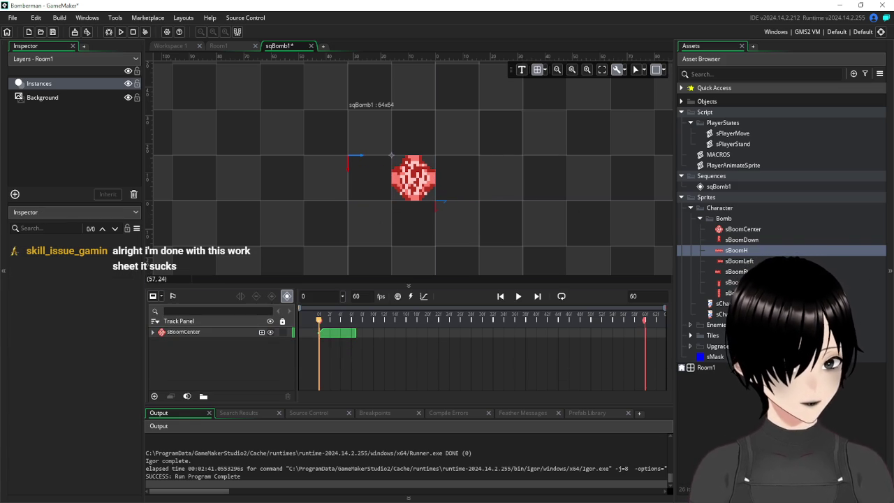
pyautogui.click(734, 282)
# Place sBoomUp (-16,-32), sBoomRight (0,-16), sBoomDown (-16,0) and sBoomLeft (-32,-16) around the centre
pyautogui.moveTo(734, 282)
pyautogui.mouseDown()
pyautogui.moveTo(428, 159)
pyautogui.moveTo(419, 133)
pyautogui.mouseUp()
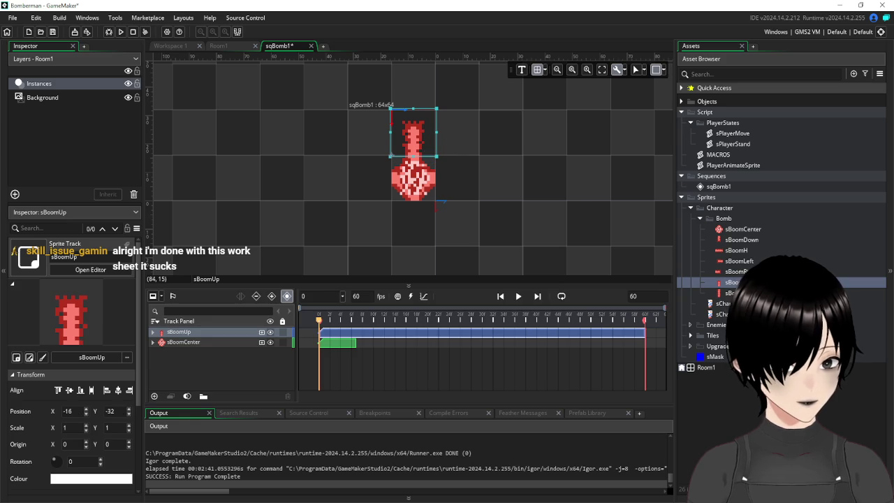
pyautogui.click(733, 272)
pyautogui.moveTo(733, 271)
pyautogui.mouseDown()
pyautogui.moveTo(489, 175)
pyautogui.moveTo(453, 180)
pyautogui.moveTo(469, 210)
pyautogui.moveTo(456, 187)
pyautogui.mouseUp()
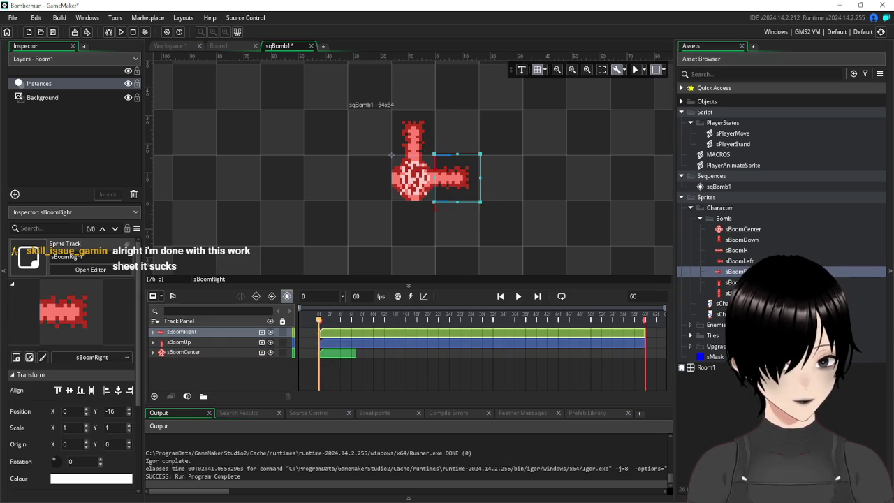
pyautogui.moveTo(742, 239); pyautogui.dragTo(413, 225)
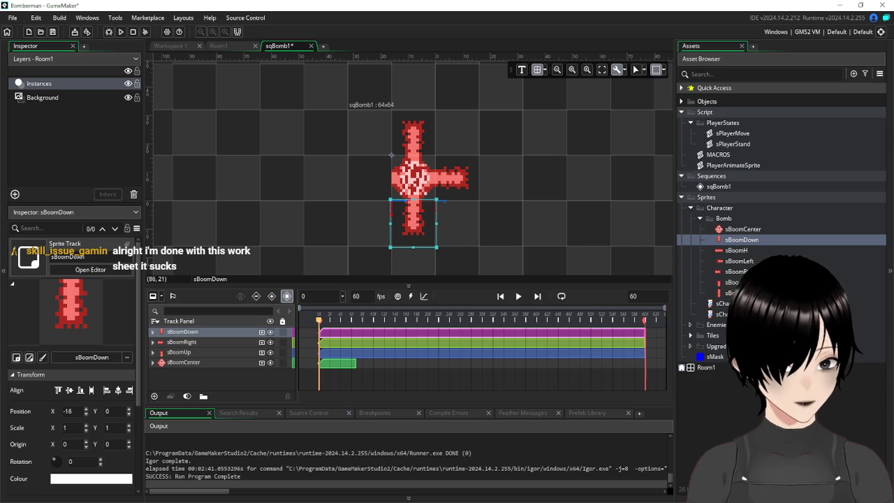
pyautogui.moveTo(740, 261)
pyautogui.mouseDown()
pyautogui.moveTo(375, 169)
pyautogui.moveTo(385, 202)
pyautogui.moveTo(366, 183)
pyautogui.mouseUp()
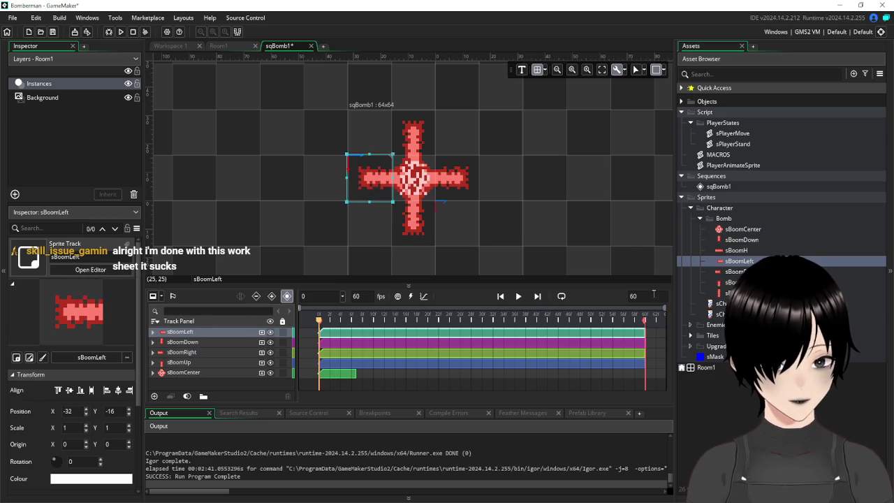
pyautogui.click(644, 341)
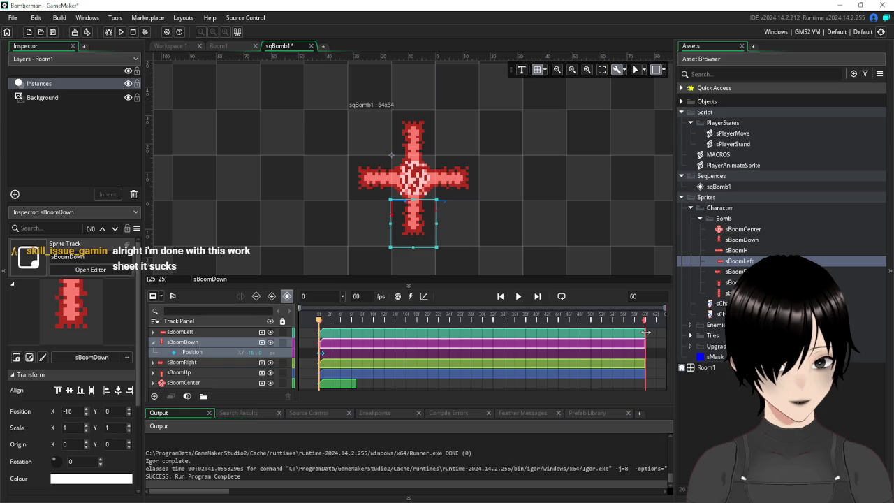
# Trim the sBoomLeft, sBoomDown, sBoomRight and sBoomUp clips to end around frame 6
pyautogui.moveTo(647, 333); pyautogui.dragTo(351, 338)
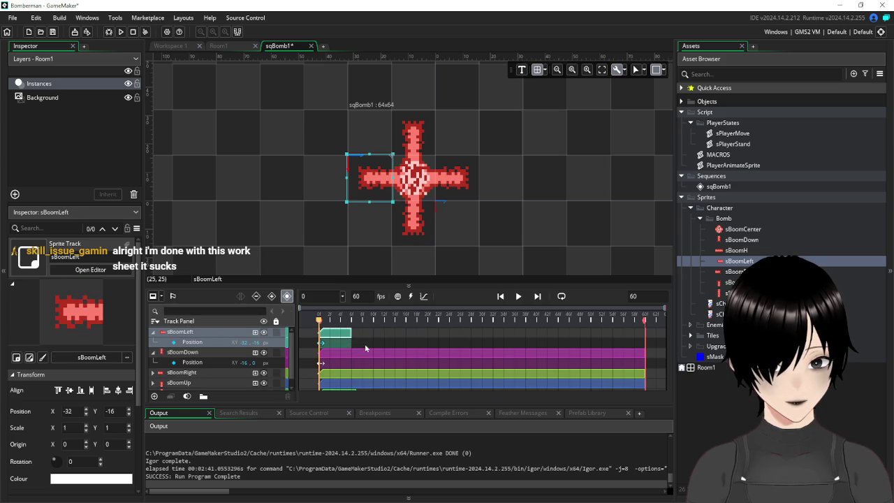
pyautogui.moveTo(645, 353); pyautogui.dragTo(351, 353)
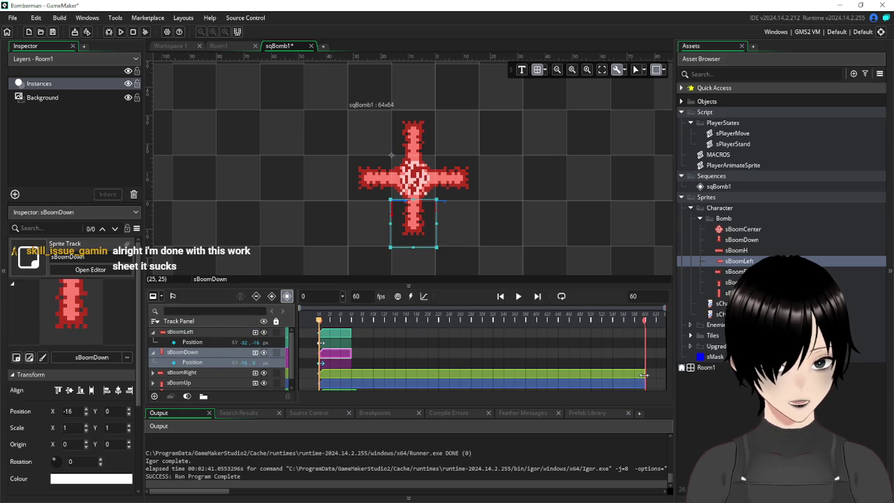
pyautogui.moveTo(644, 375); pyautogui.dragTo(351, 376)
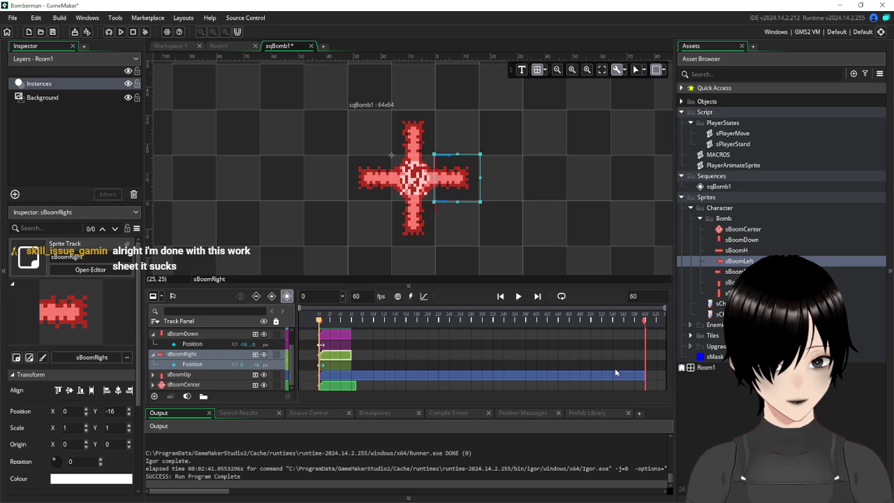
pyautogui.moveTo(645, 375); pyautogui.dragTo(352, 377)
pyautogui.click(451, 354)
# Enlarge the track list, collapse all four arm tracks and clear the selection
pyautogui.scroll(-1, 190, 344)
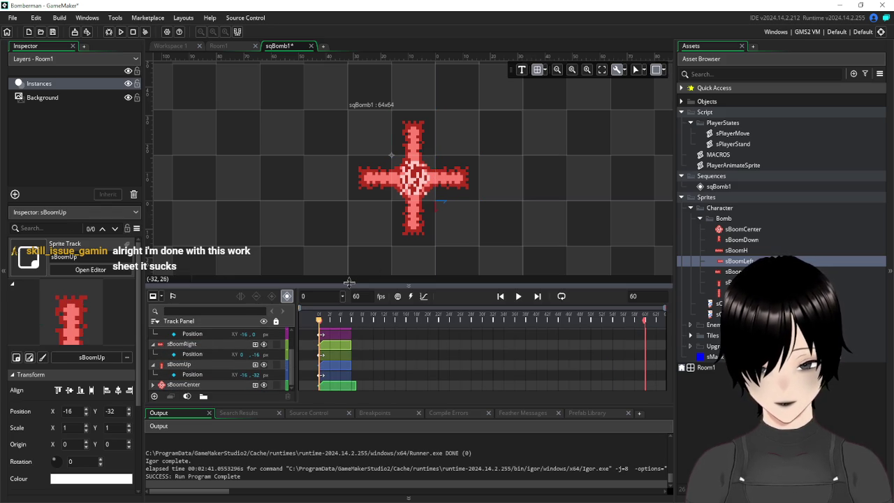
pyautogui.moveTo(361, 285); pyautogui.dragTo(342, 246)
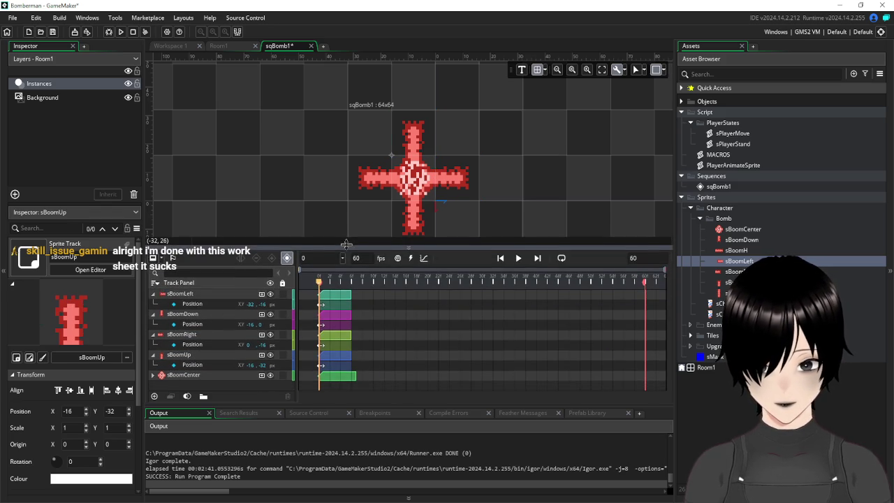
pyautogui.click(154, 294)
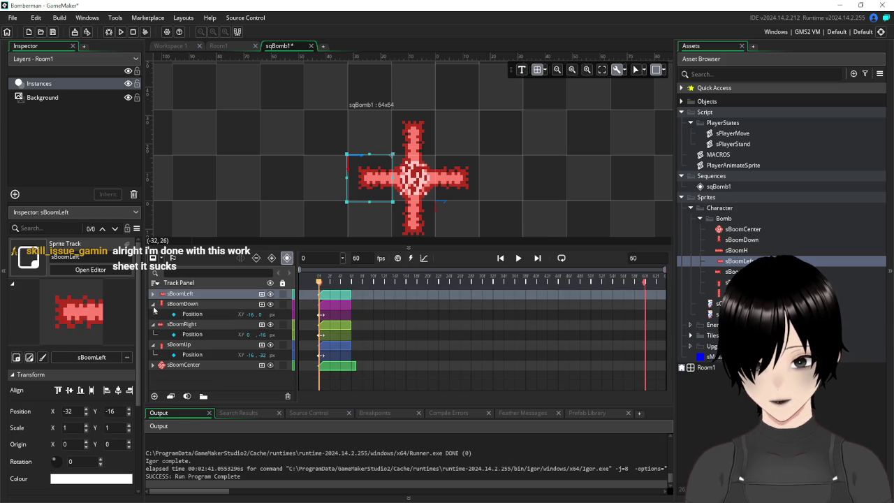
pyautogui.click(154, 306)
pyautogui.click(154, 315)
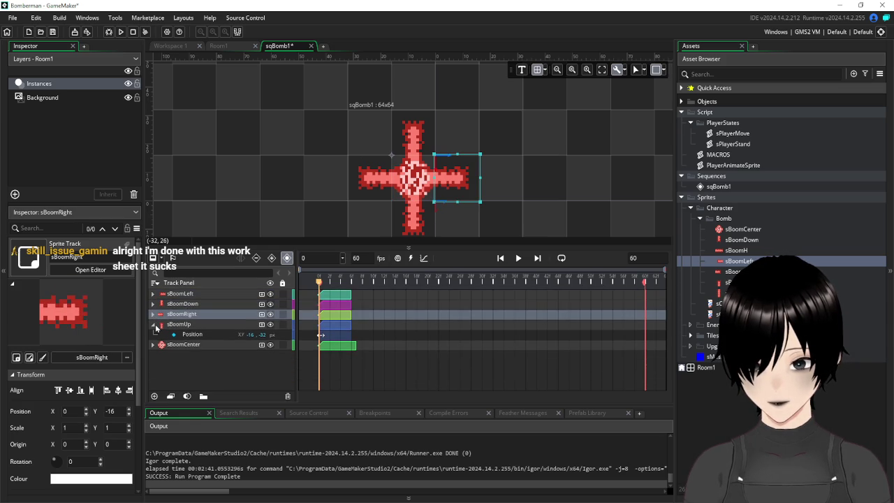
pyautogui.click(154, 325)
pyautogui.click(226, 388)
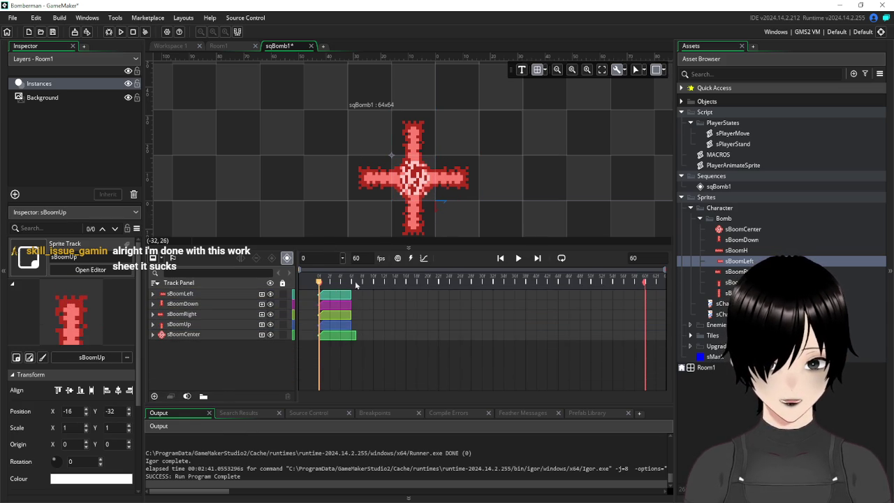
# Scrub to frame 6 and expand the sBoomUp, sBoomRight, sBoomDown and sBoomLeft tracks
pyautogui.moveTo(320, 283); pyautogui.dragTo(358, 297)
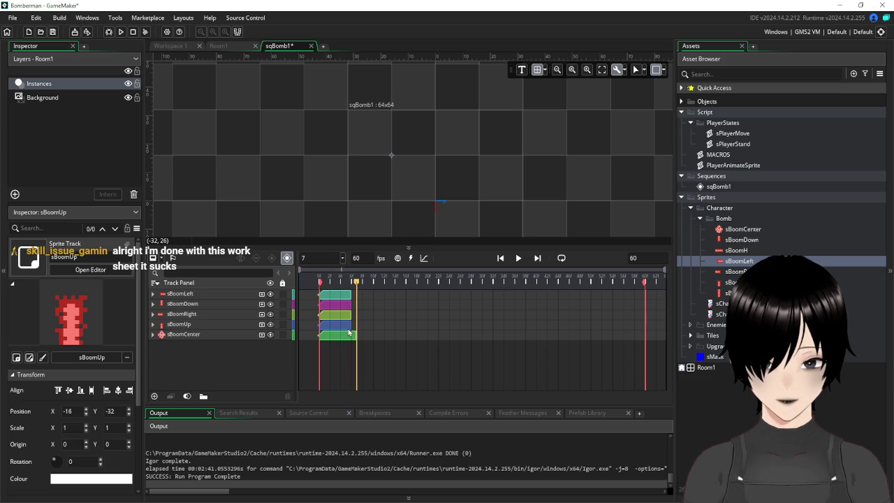
pyautogui.click(352, 326)
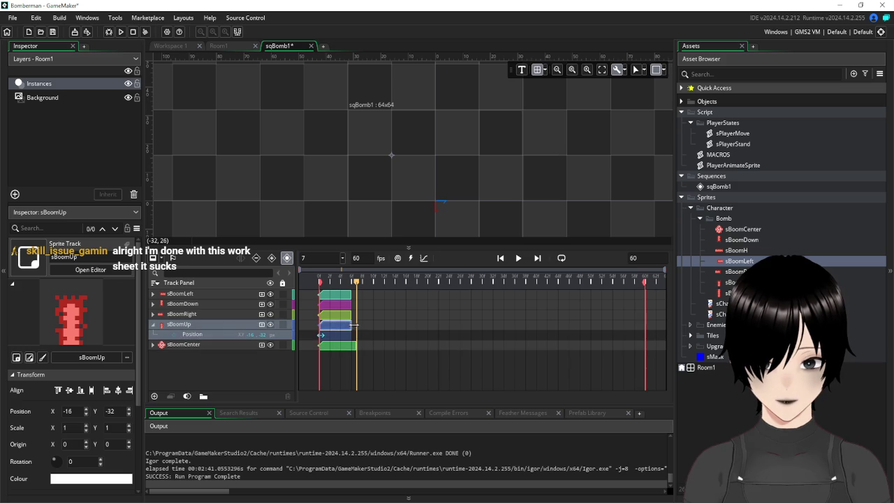
pyautogui.click(352, 314)
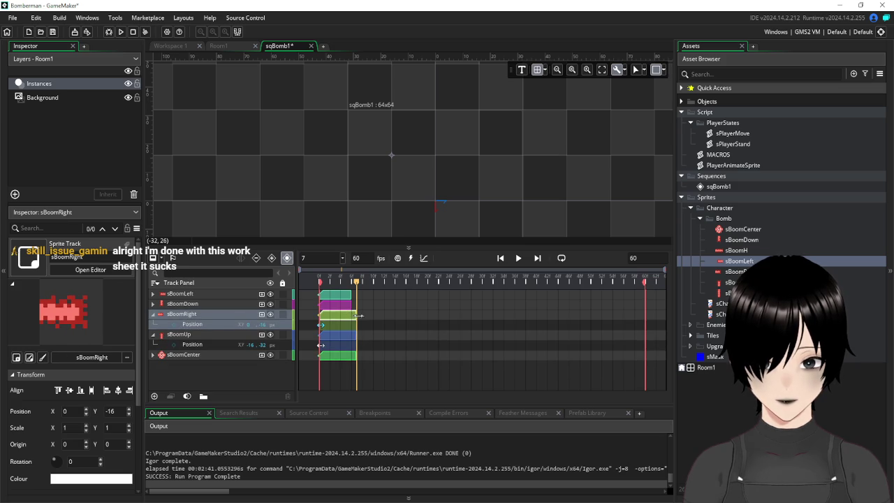
pyautogui.click(352, 304)
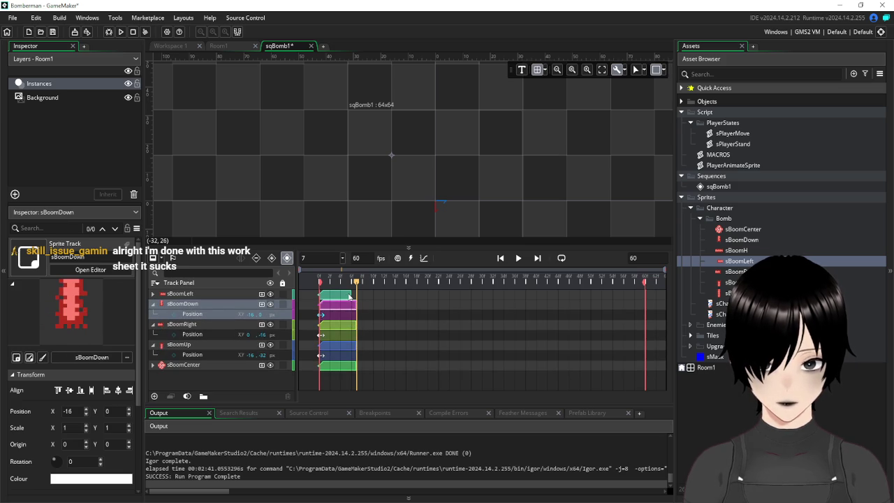
pyautogui.click(352, 295)
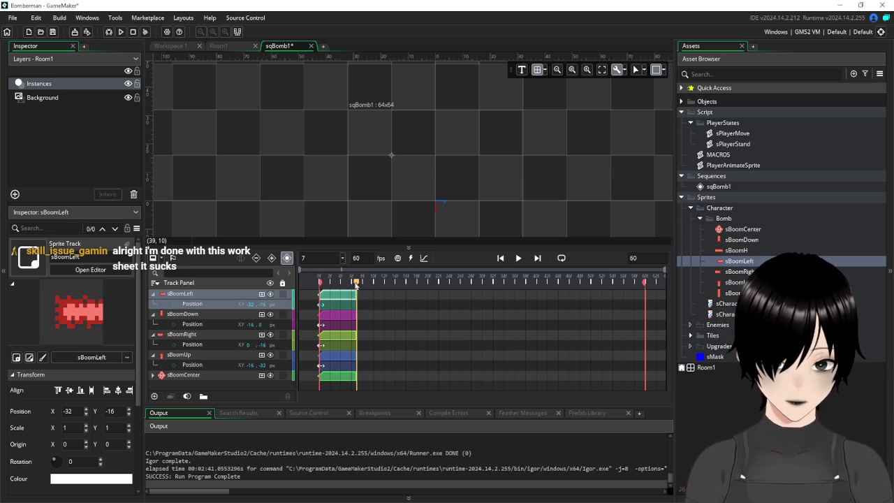
# Set the sequence length to 8 and stretch the sBoomLeft clip to end at frame 8
pyautogui.moveTo(356, 285)
pyautogui.mouseDown()
pyautogui.moveTo(347, 284)
pyautogui.moveTo(364, 286)
pyautogui.moveTo(311, 288)
pyautogui.moveTo(358, 292)
pyautogui.mouseUp()
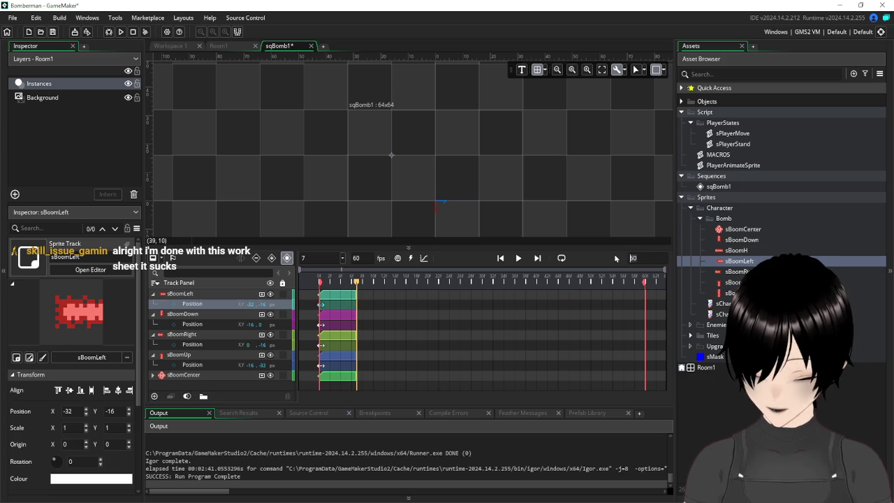
pyautogui.write('8')
pyautogui.press('Return')
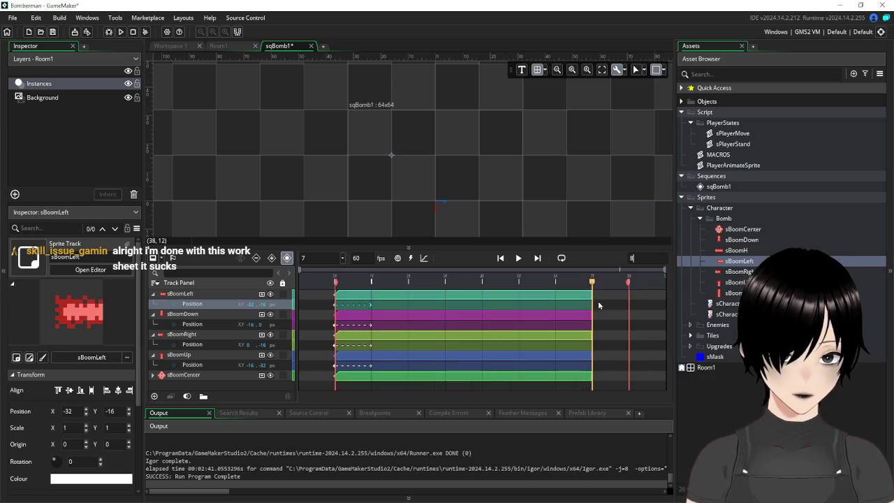
pyautogui.click(587, 297)
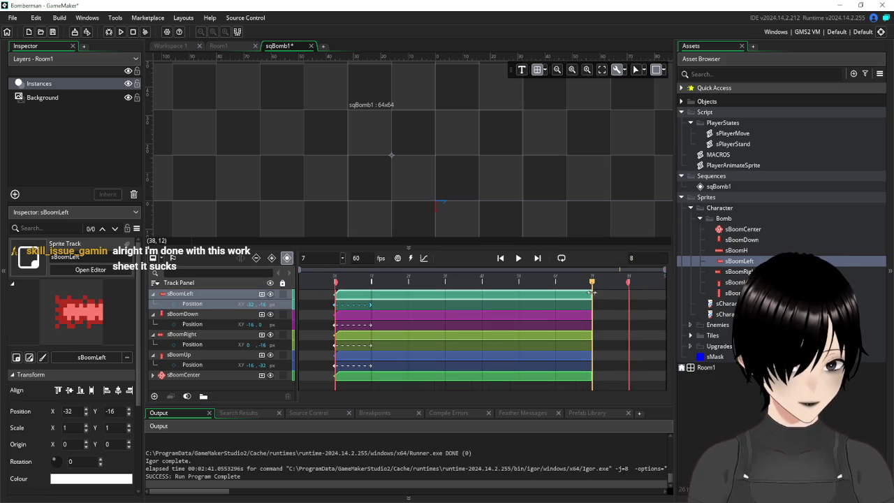
pyautogui.moveTo(600, 294)
pyautogui.mouseDown()
pyautogui.moveTo(629, 293)
pyautogui.moveTo(629, 315)
pyautogui.mouseUp()
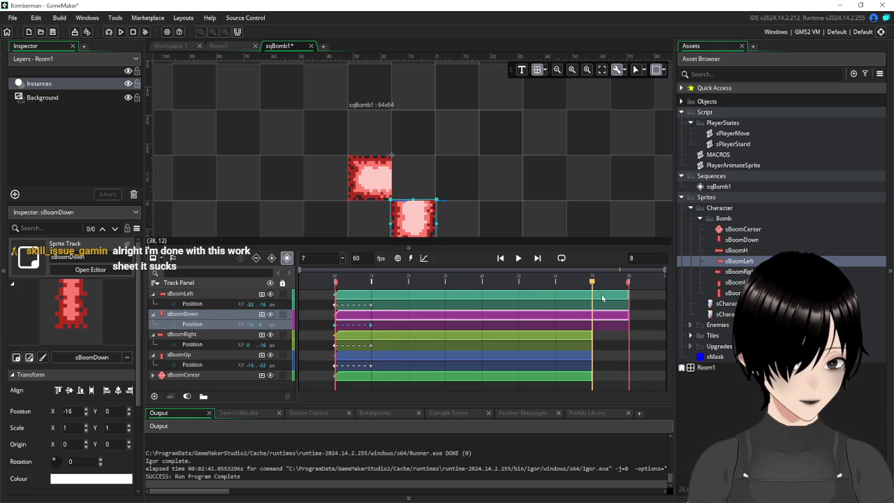
# Move the playhead to frame 8 and set the sequence length to 7
pyautogui.moveTo(592, 285)
pyautogui.mouseDown()
pyautogui.moveTo(620, 287)
pyautogui.moveTo(605, 289)
pyautogui.moveTo(623, 301)
pyautogui.moveTo(592, 301)
pyautogui.moveTo(626, 314)
pyautogui.moveTo(592, 314)
pyautogui.mouseUp()
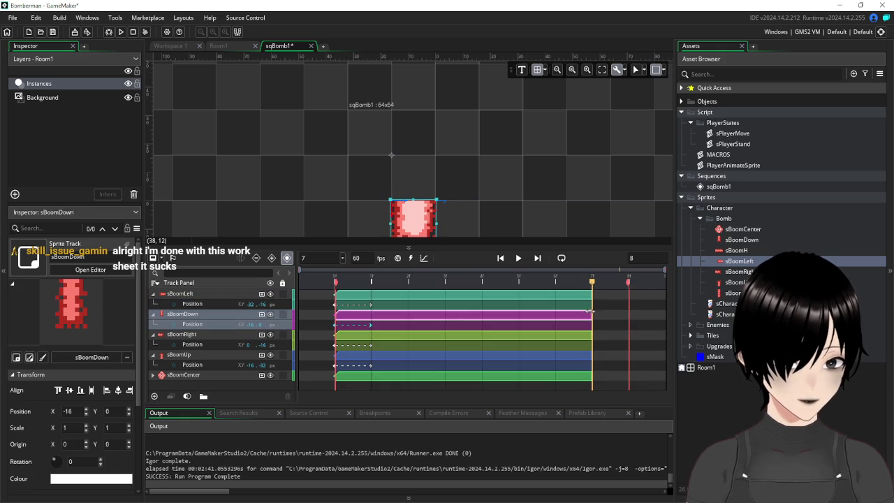
pyautogui.doubleClick(630, 258)
pyautogui.write('7')
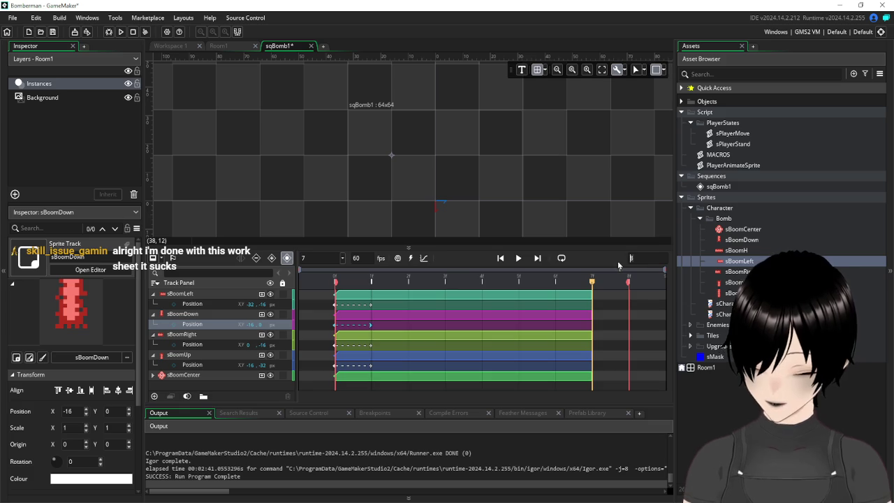
pyautogui.press('Return')
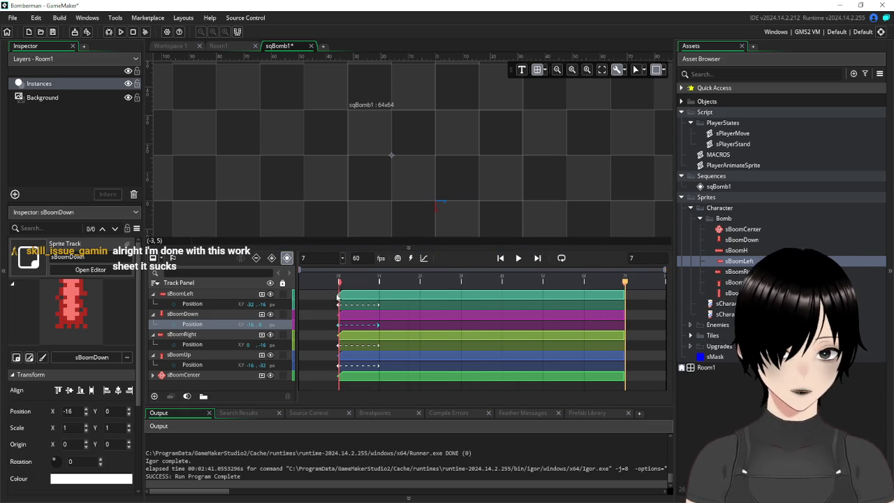
# Play sqBomb1 from frame 0 with looping playback turned on
pyautogui.click(331, 286)
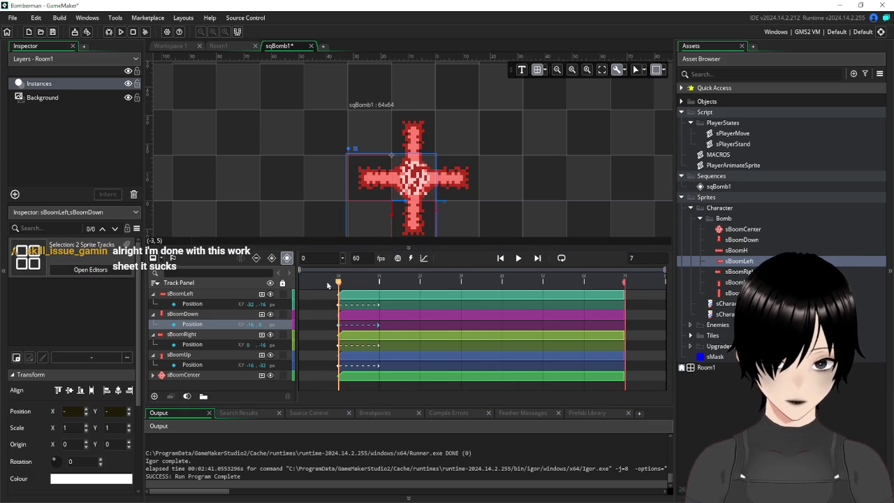
pyautogui.click(518, 259)
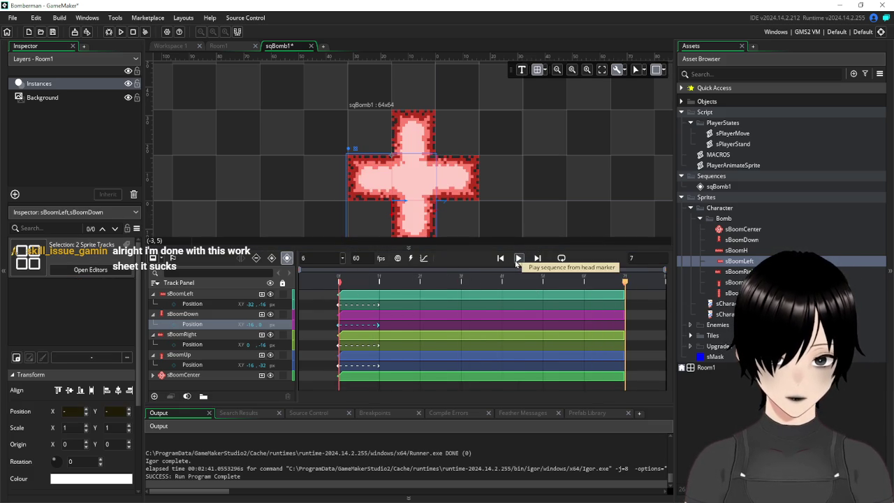
pyautogui.click(562, 259)
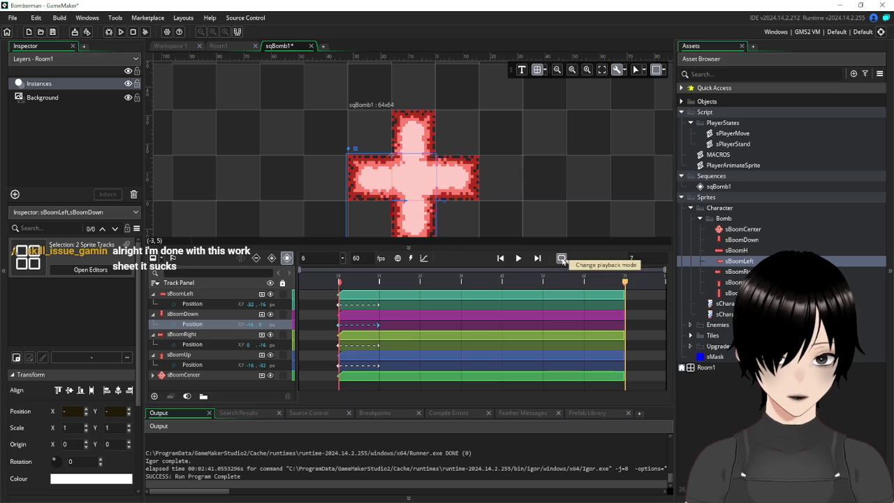
pyautogui.click(520, 259)
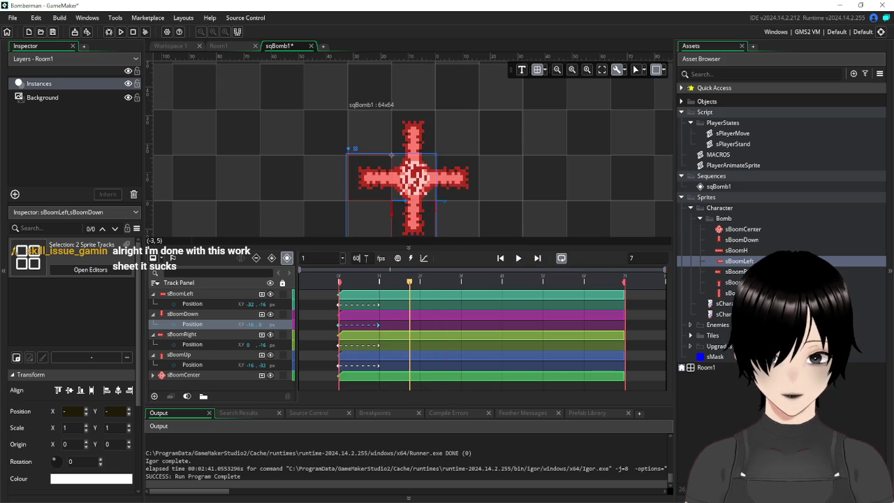
# Lower the playback rate to 15, then 10, and finally 5 fps while previewing
pyautogui.write('15')
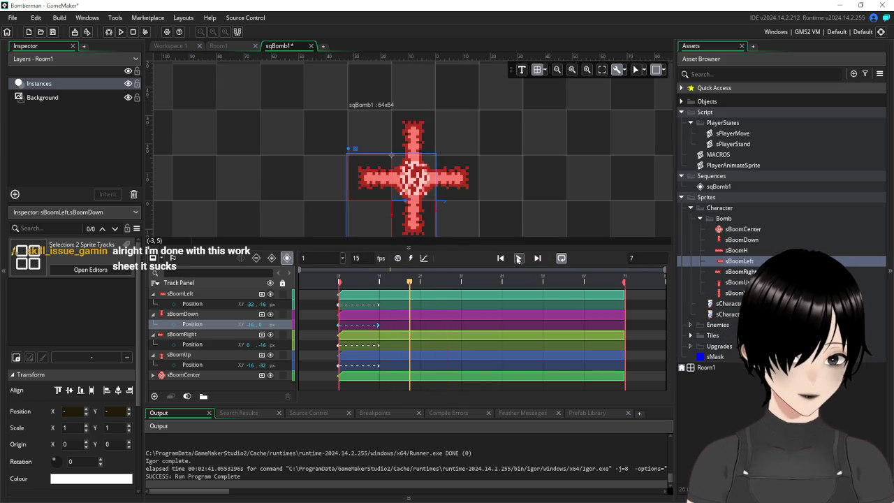
pyautogui.click(518, 258)
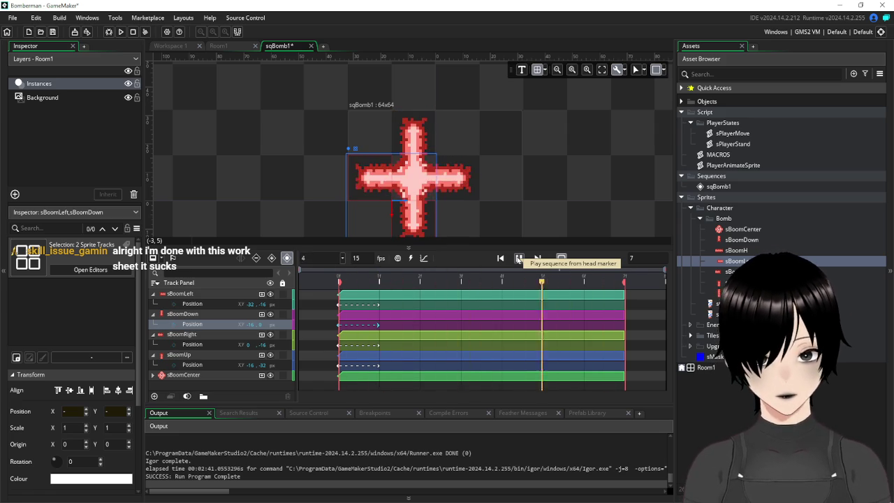
pyautogui.doubleClick(358, 258)
pyautogui.write('10')
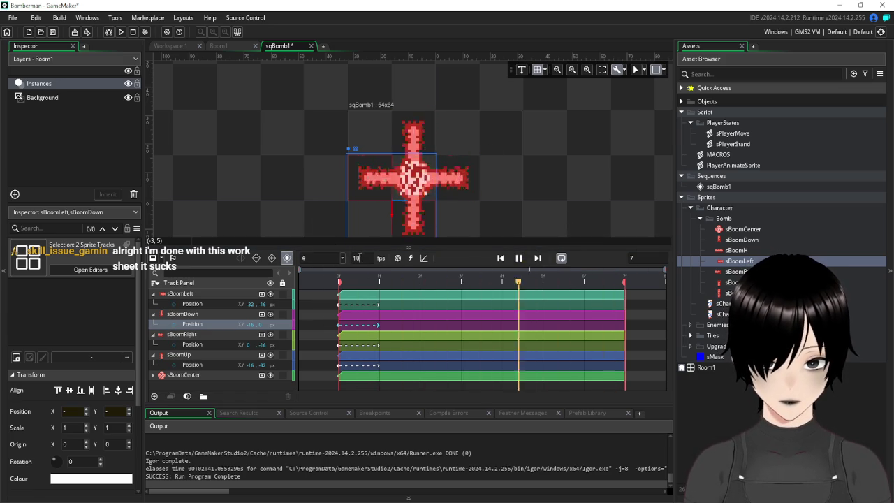
pyautogui.doubleClick(358, 258)
pyautogui.write('5')
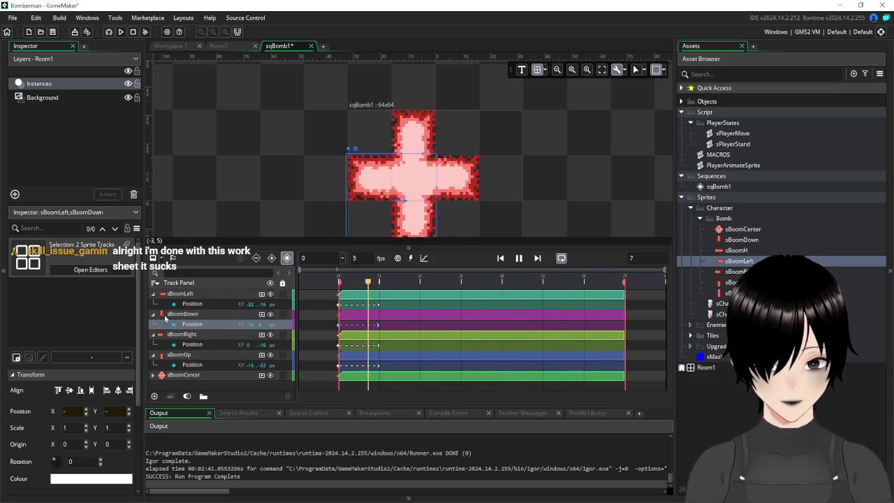
pyautogui.click(261, 294)
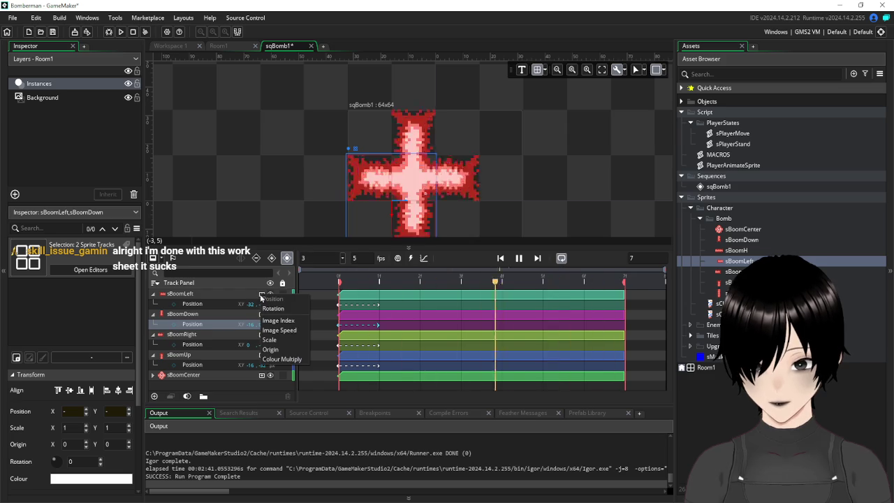
pyautogui.click(274, 331)
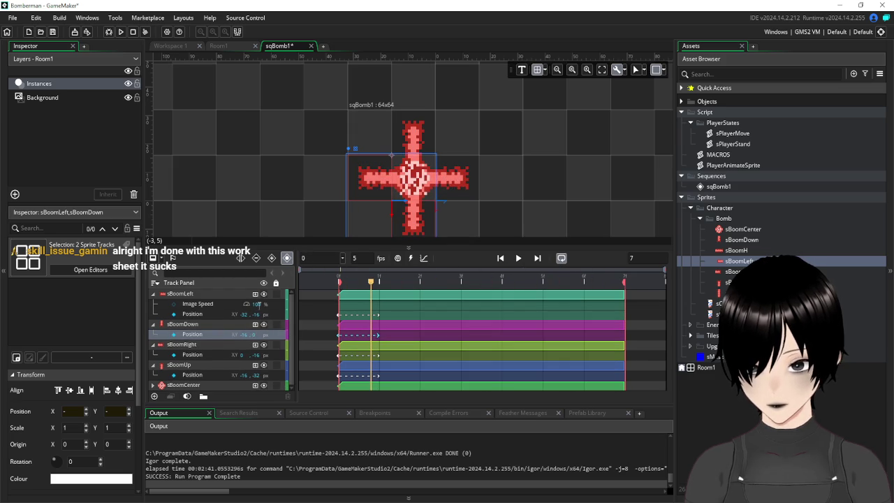
pyautogui.click(258, 304)
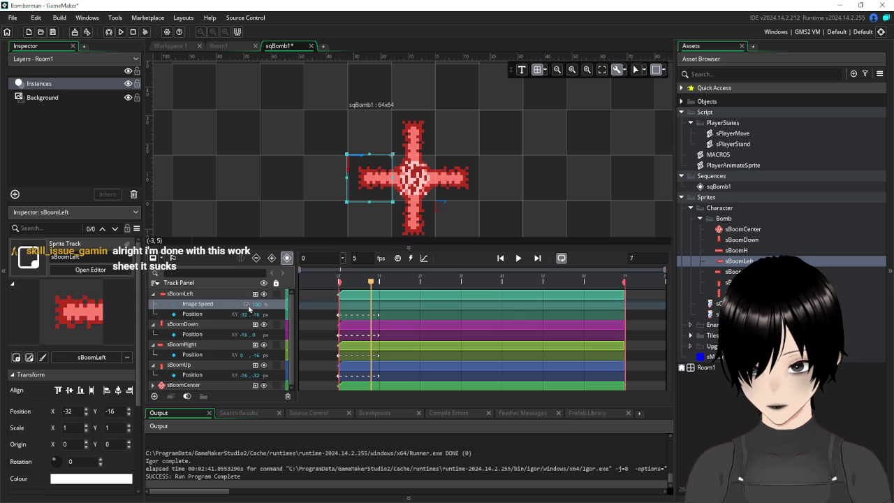
pyautogui.click(257, 305)
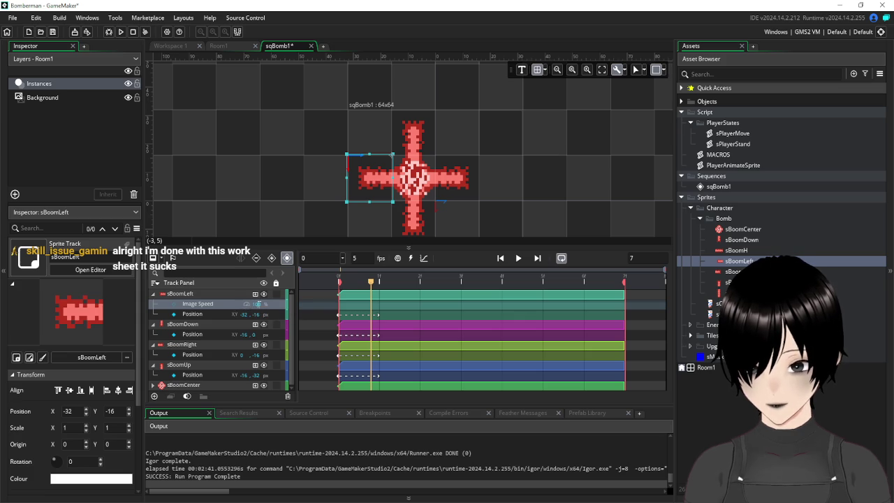
pyautogui.rightClick(203, 307)
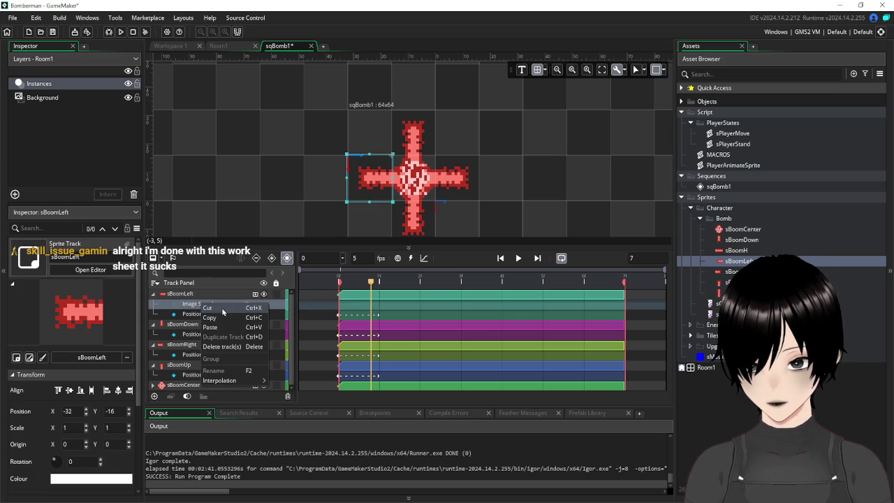
pyautogui.click(221, 307)
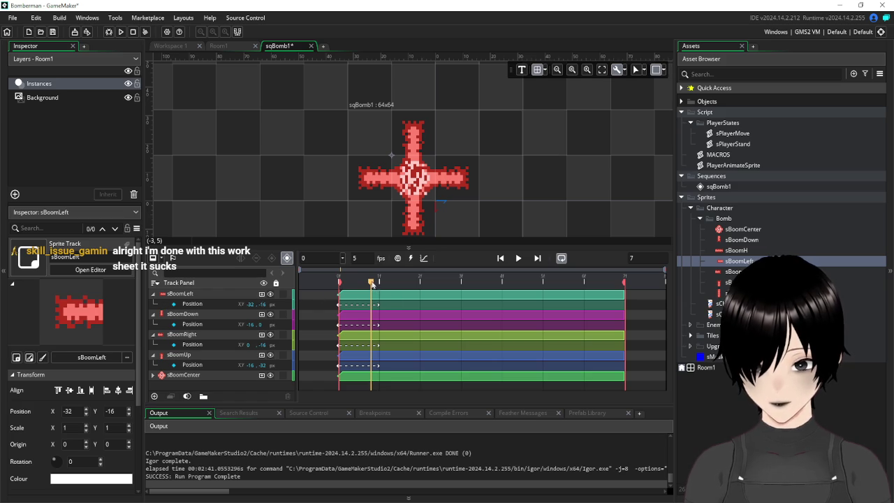
pyautogui.moveTo(372, 283)
pyautogui.mouseDown()
pyautogui.moveTo(339, 285)
pyautogui.moveTo(613, 299)
pyautogui.moveTo(324, 310)
pyautogui.mouseUp()
# Set the sBoomCenter sprite's speed to 30 fps
pyautogui.click(743, 230)
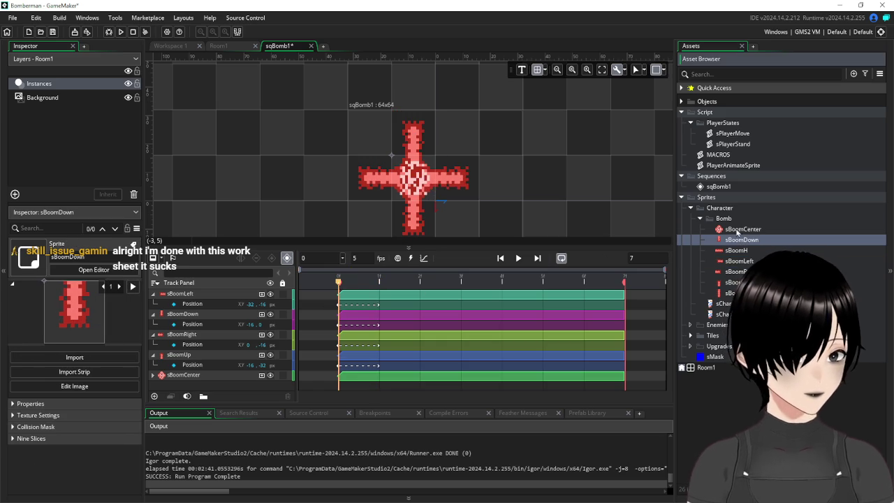
pyautogui.doubleClick(743, 229)
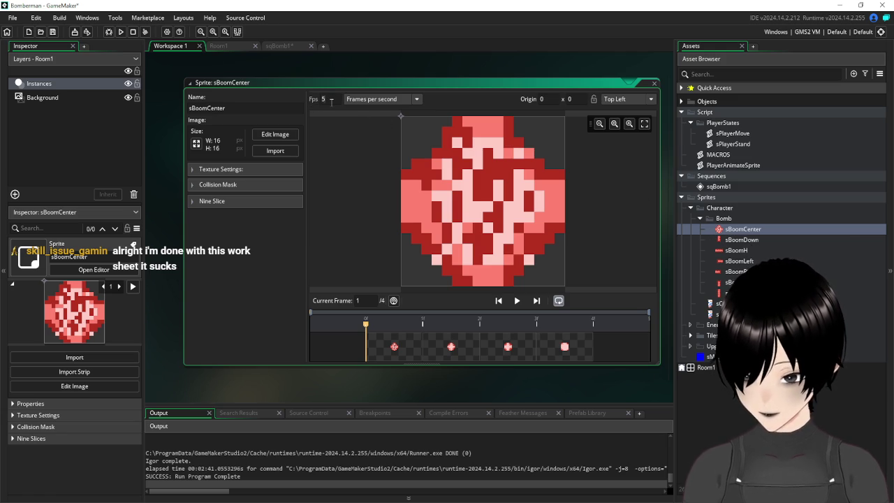
pyautogui.write('0')
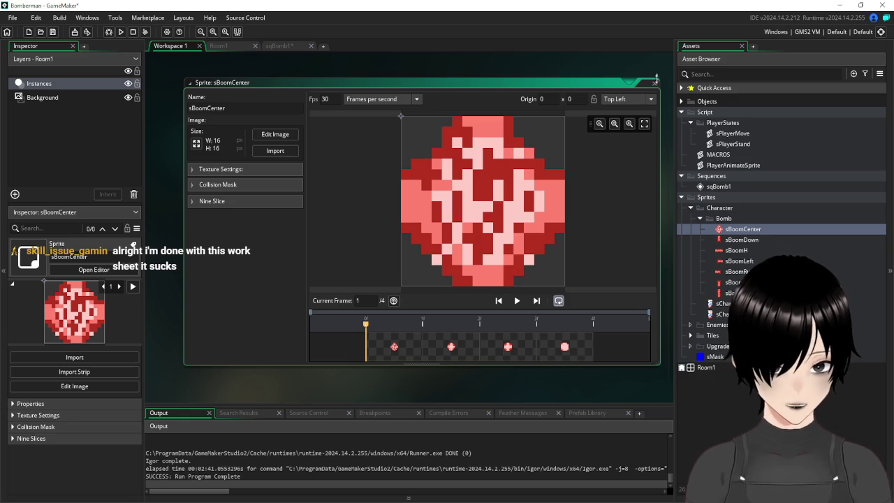
# Check sBoomDown's fps, then return to sqBomb1 and step the preview to frame 1
pyautogui.click(654, 86)
pyautogui.doubleClick(742, 240)
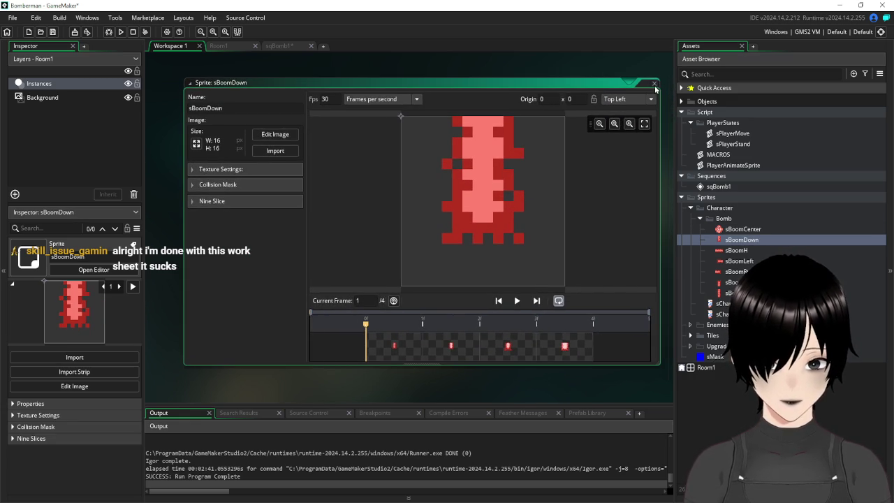
pyautogui.click(654, 85)
pyautogui.click(281, 46)
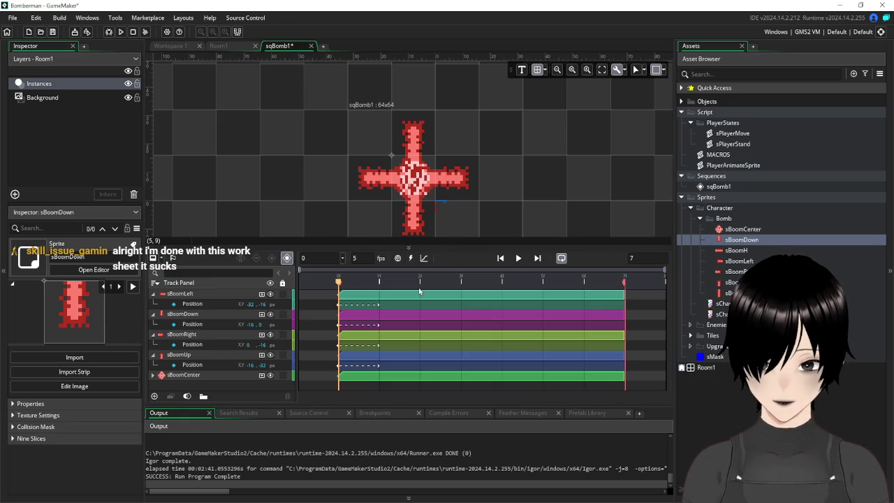
pyautogui.moveTo(342, 287)
pyautogui.mouseDown()
pyautogui.moveTo(624, 296)
pyautogui.moveTo(357, 284)
pyautogui.moveTo(608, 292)
pyautogui.mouseUp()
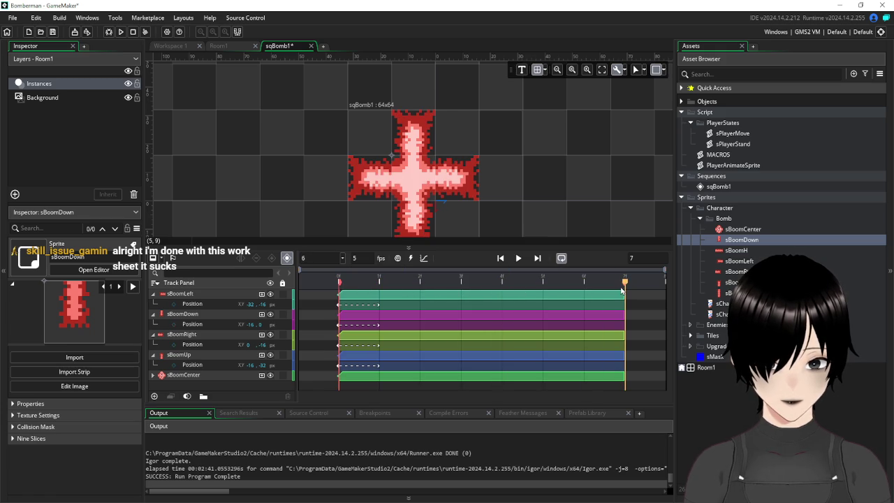
# Inspect the four-frame, 30 fps sBoomH sprite through its last frame, then close it
pyautogui.doubleClick(740, 250)
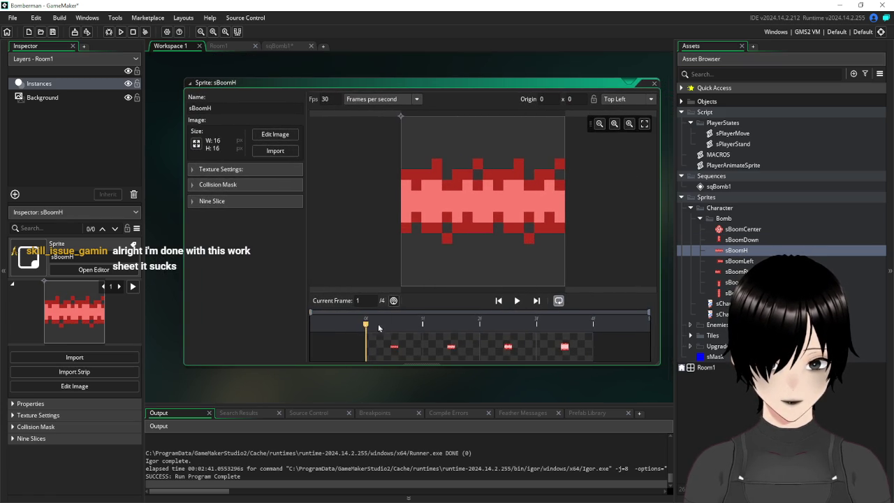
pyautogui.moveTo(379, 328); pyautogui.dragTo(474, 333)
pyautogui.moveTo(536, 334); pyautogui.dragTo(592, 338)
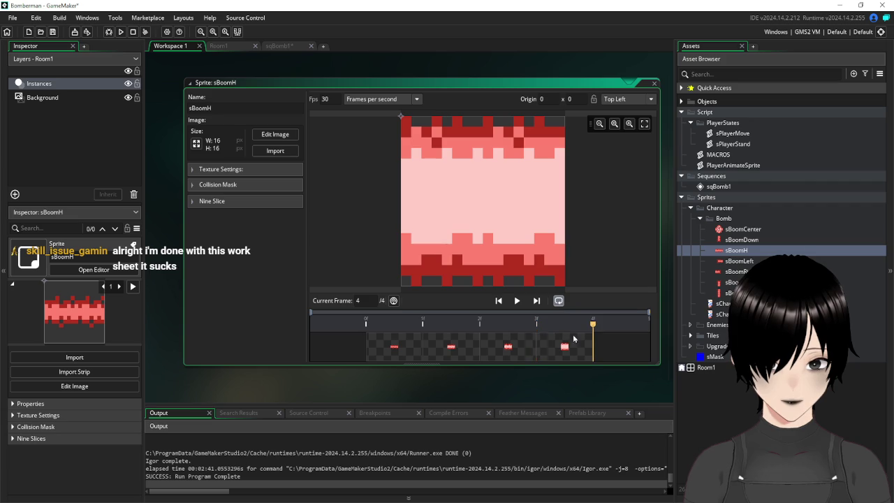
pyautogui.click(653, 86)
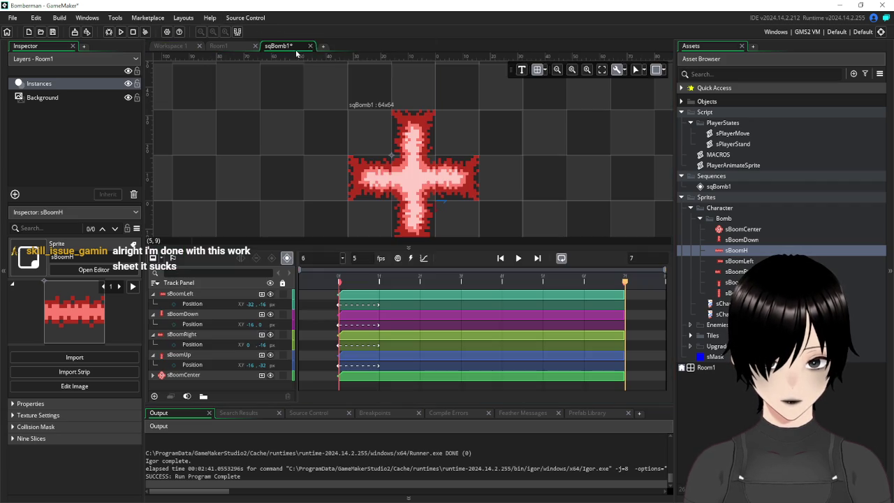
# Preview the explosion at frame 7, then frames 1, 6 and back to 0
pyautogui.doubleClick(318, 259)
pyautogui.write('30')
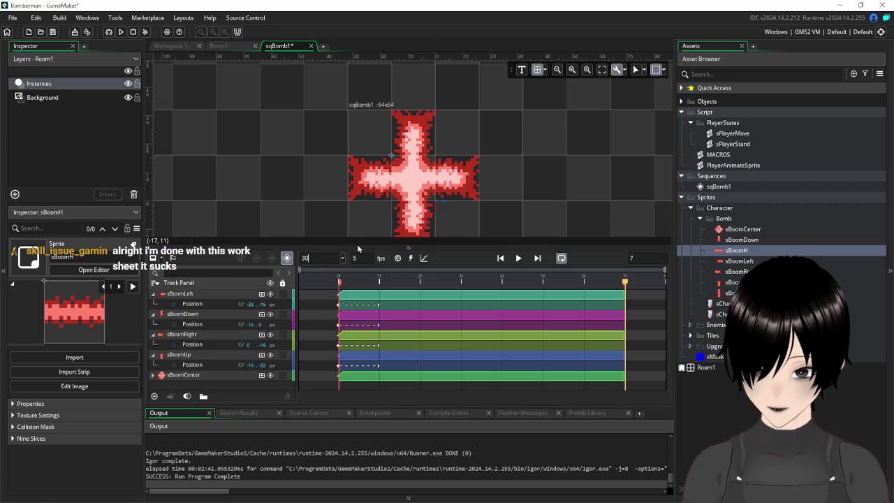
pyautogui.press('BackSpace')
pyautogui.write('7')
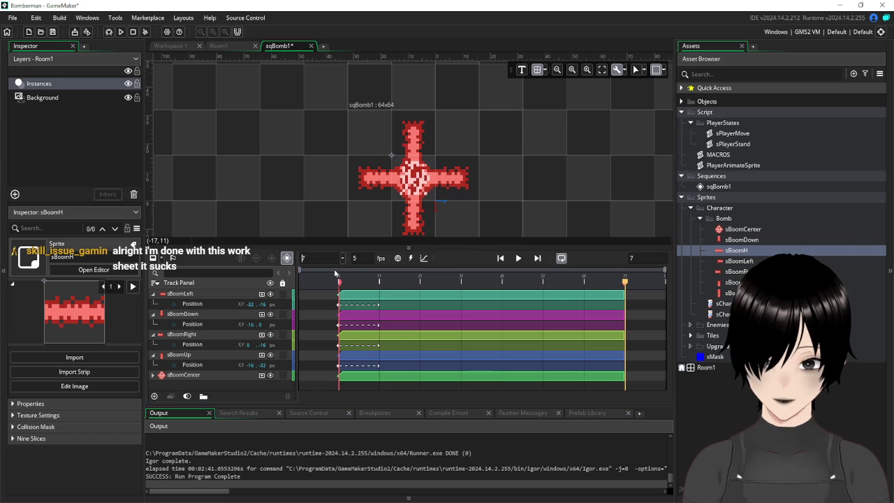
pyautogui.press('Return')
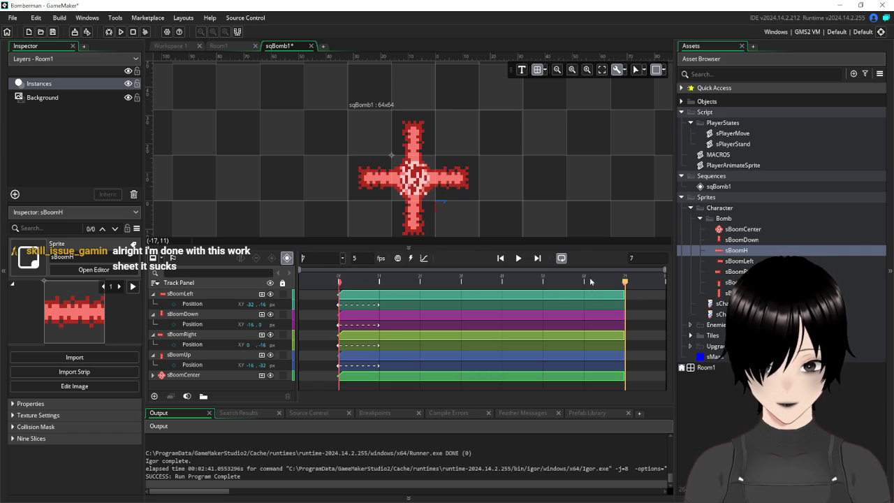
pyautogui.moveTo(625, 282); pyautogui.dragTo(342, 288)
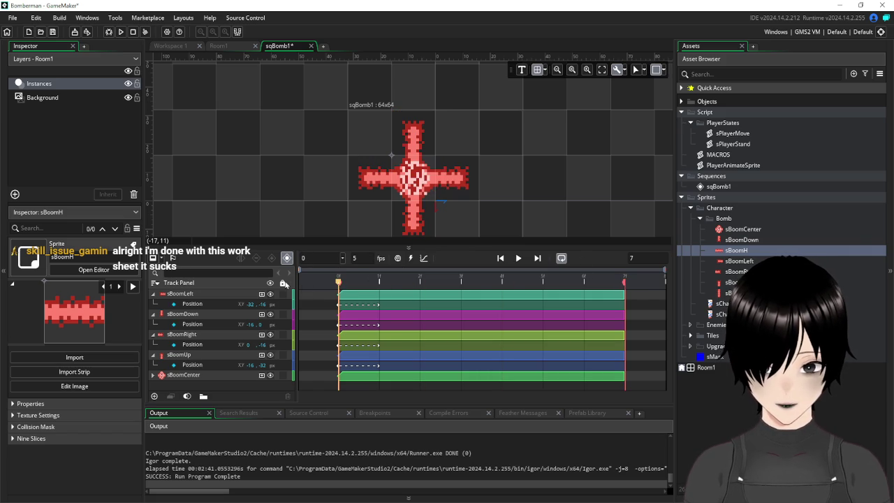
pyautogui.moveTo(395, 295); pyautogui.dragTo(620, 299)
pyautogui.write('30')
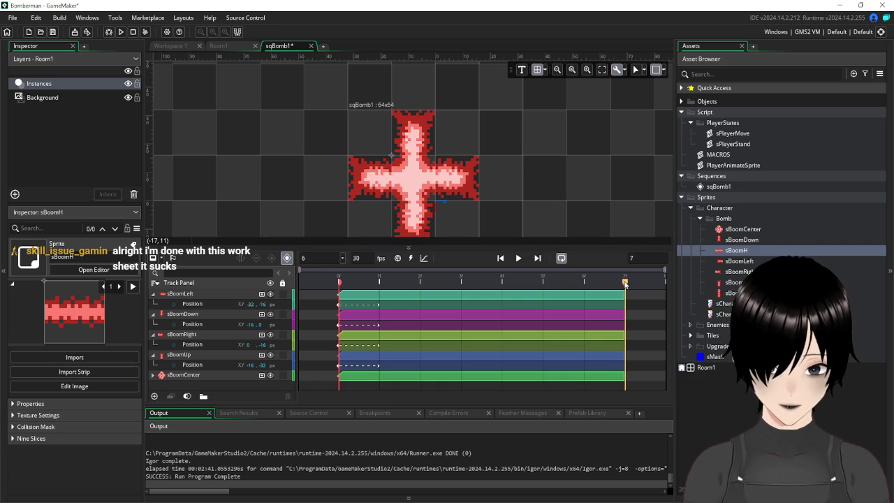
pyautogui.moveTo(624, 283)
pyautogui.mouseDown()
pyautogui.moveTo(338, 283)
pyautogui.moveTo(392, 306)
pyautogui.moveTo(627, 304)
pyautogui.moveTo(429, 287)
pyautogui.moveTo(341, 292)
pyautogui.moveTo(493, 298)
pyautogui.moveTo(472, 298)
pyautogui.mouseUp()
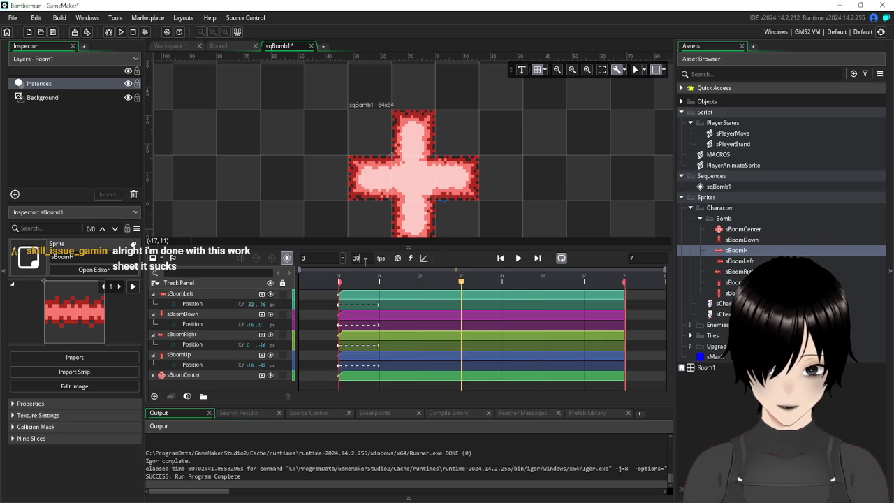
# Enter 15 as the sequence frame rate and preview frame 3
pyautogui.write('15')
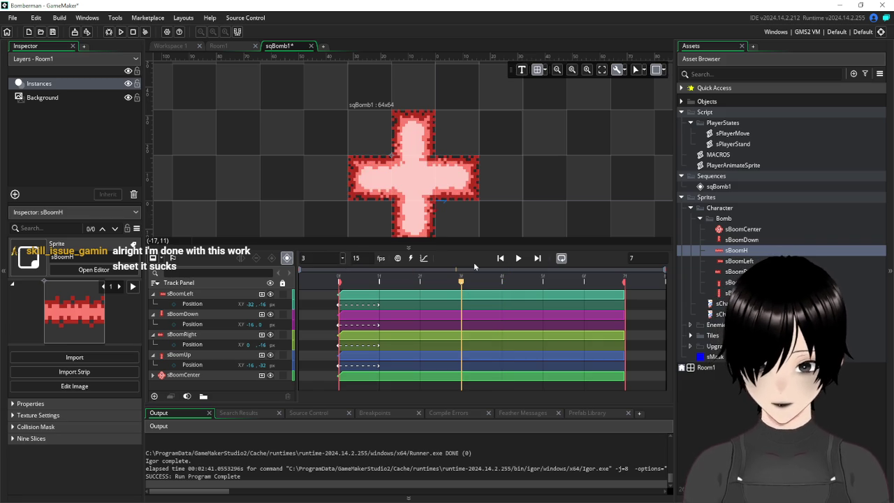
pyautogui.moveTo(462, 285)
pyautogui.mouseDown()
pyautogui.moveTo(312, 295)
pyautogui.moveTo(554, 302)
pyautogui.moveTo(342, 302)
pyautogui.mouseUp()
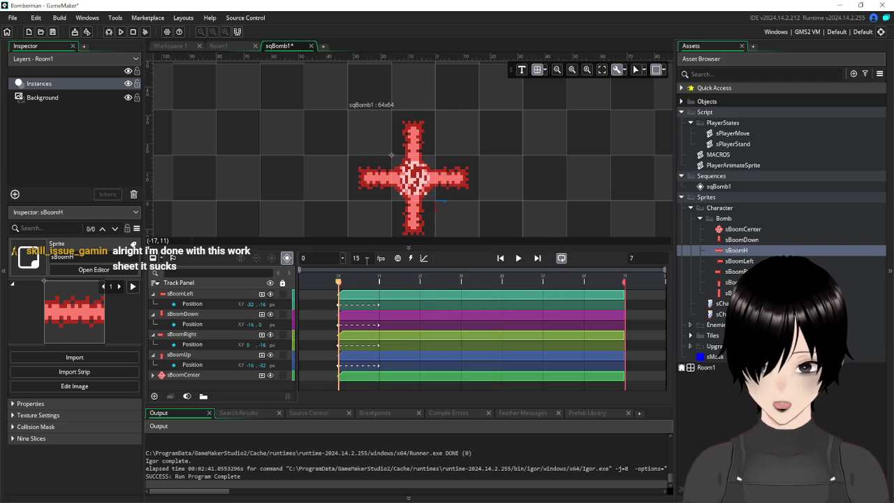
pyautogui.click(366, 260)
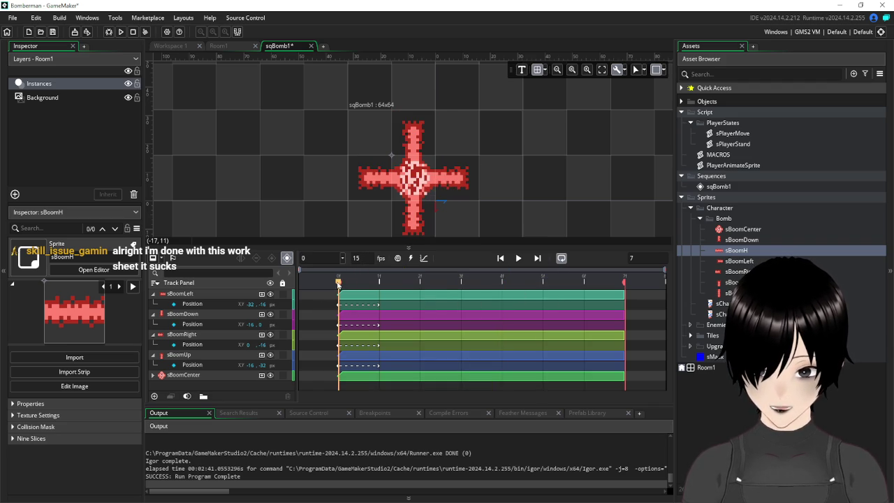
pyautogui.moveTo(341, 288)
pyautogui.mouseDown()
pyautogui.moveTo(635, 296)
pyautogui.moveTo(419, 292)
pyautogui.moveTo(335, 308)
pyautogui.mouseUp()
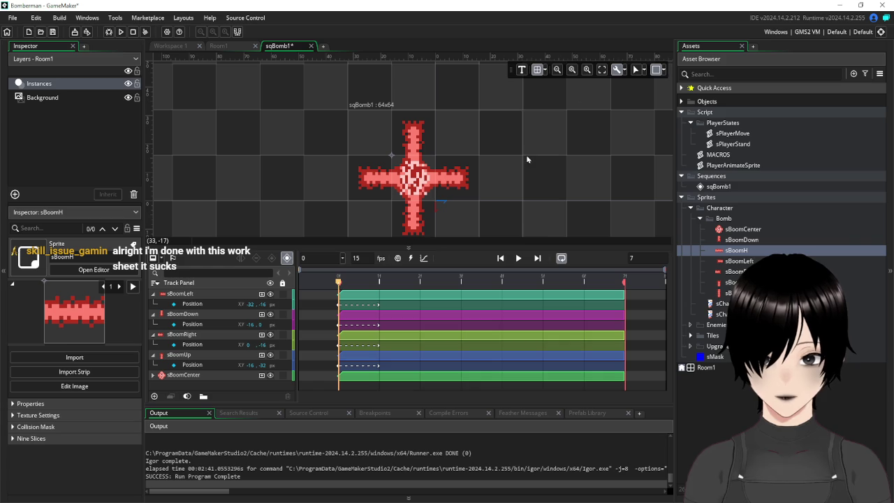
# Reset the canvas zoom, recentre the cross explosion, and save the project
pyautogui.click(571, 70)
pyautogui.click(572, 71)
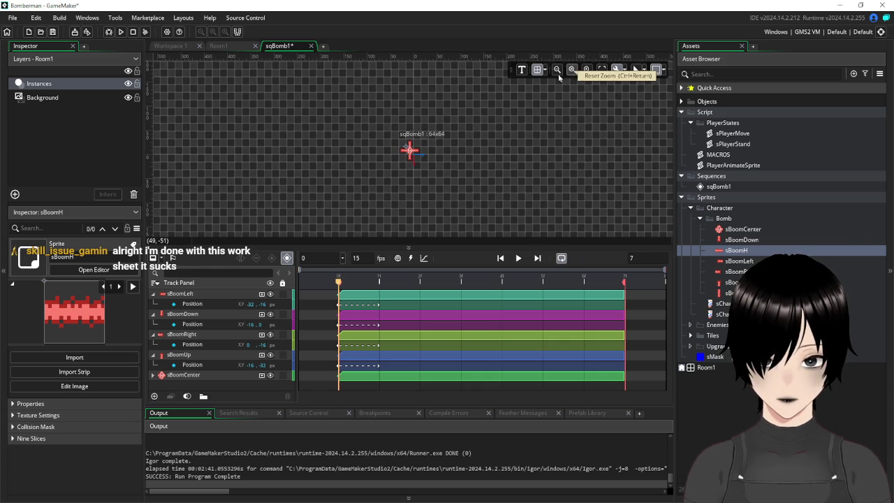
pyautogui.hscroll(-3, 507, 164)
pyautogui.hscroll(3, 541, 163)
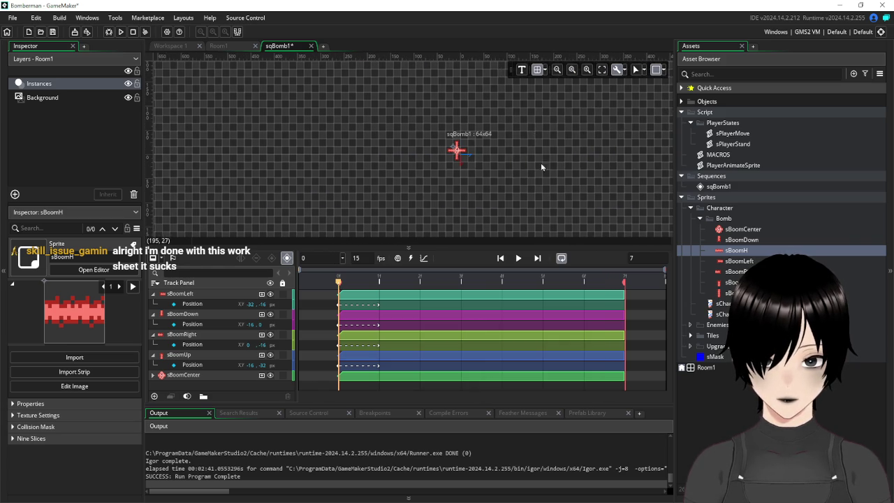
pyautogui.scroll(4, 490, 160)
pyautogui.scroll(2, 483, 157)
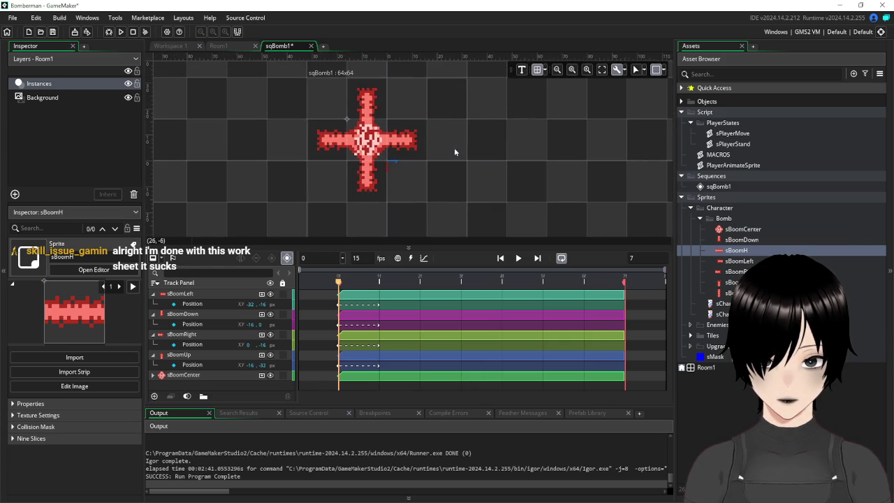
pyautogui.hscroll(-2, 415, 95)
pyautogui.hscroll(-1, 445, 108)
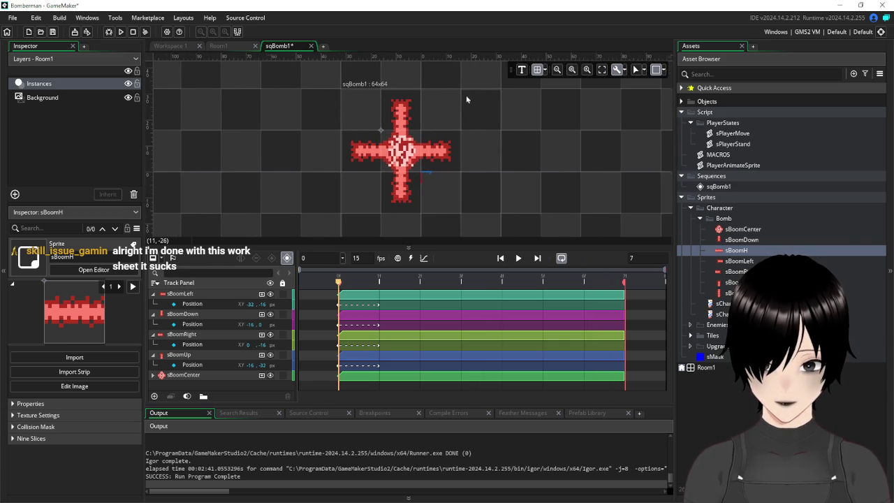
pyautogui.moveTo(456, 114)
pyautogui.mouseDown()
pyautogui.moveTo(518, 88)
pyautogui.moveTo(498, 121)
pyautogui.mouseUp()
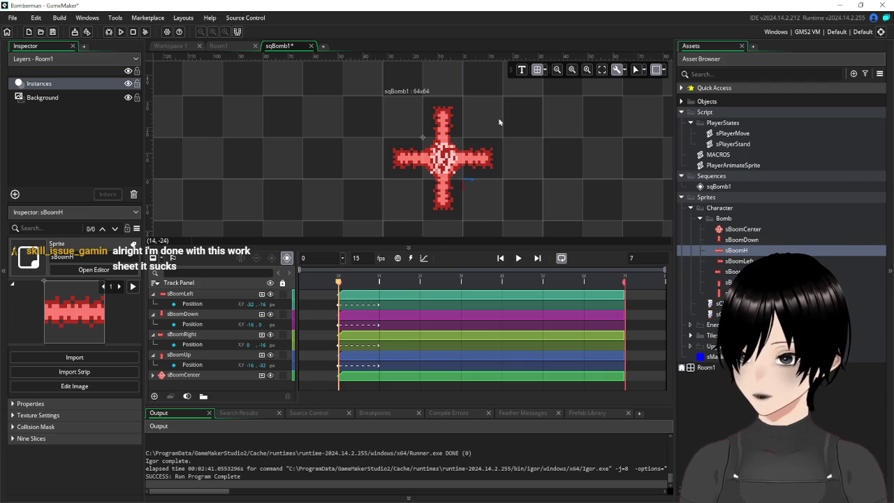
pyautogui.click(53, 32)
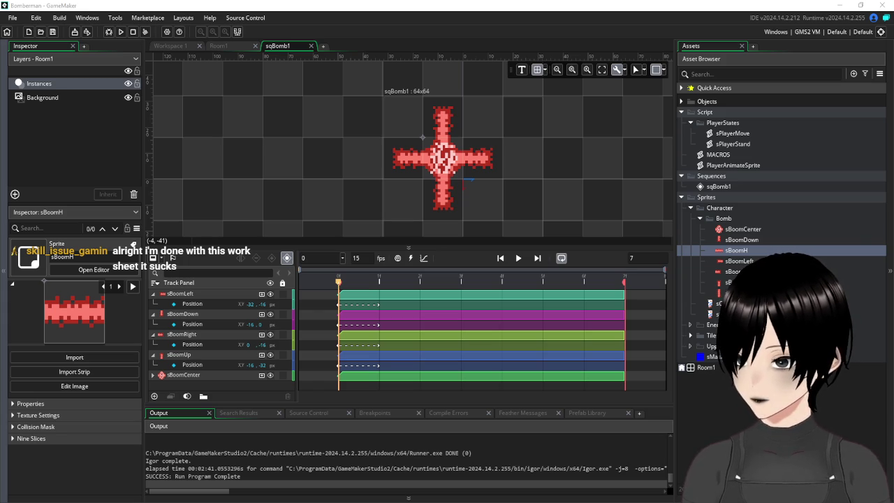
# Close the sqBomb1 sequence tab
pyautogui.click(312, 46)
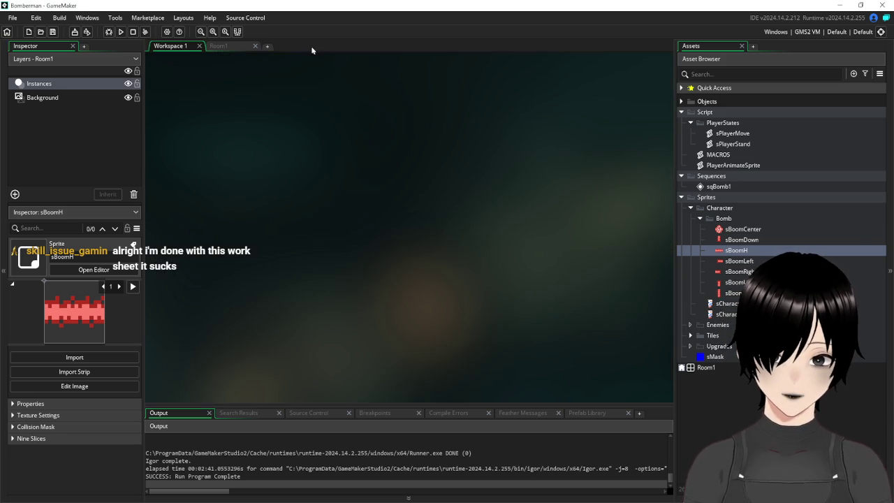